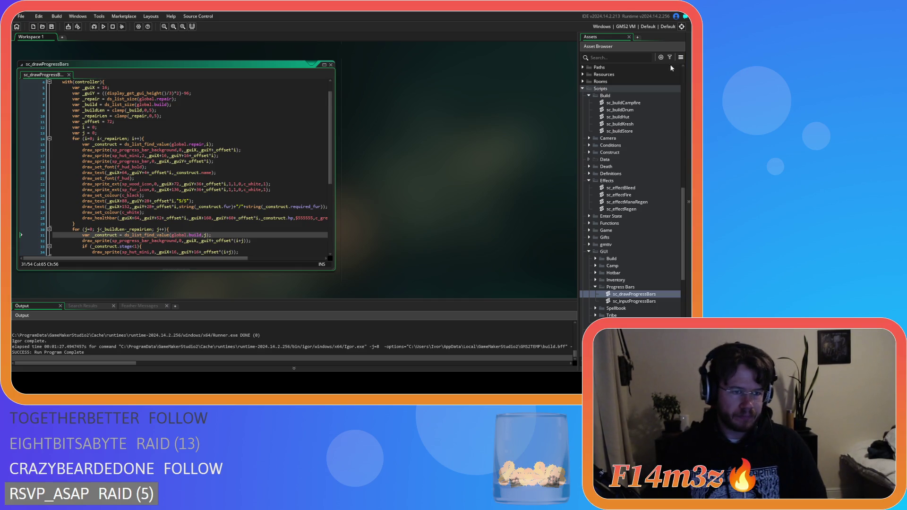
Step: Move the _repairLen declaration above _buildLen in sc_drawProgressBars
{"action": "left_click", "coordinate": [156, 234]}
{"action": "scroll", "coordinate": [172, 185], "scroll_direction": "up", "scroll_amount": 1}
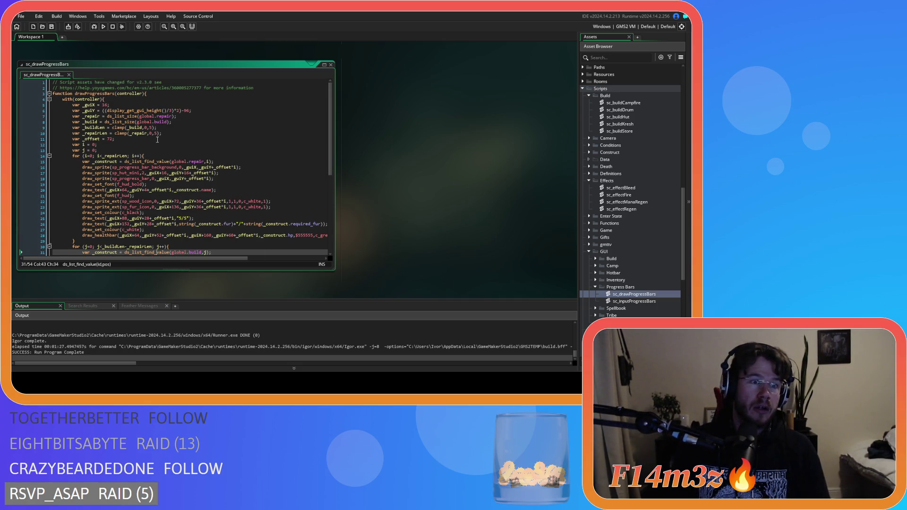
{"action": "left_click", "coordinate": [188, 133]}
{"action": "left_click", "coordinate": [160, 150]}
{"action": "left_click", "coordinate": [148, 161]}
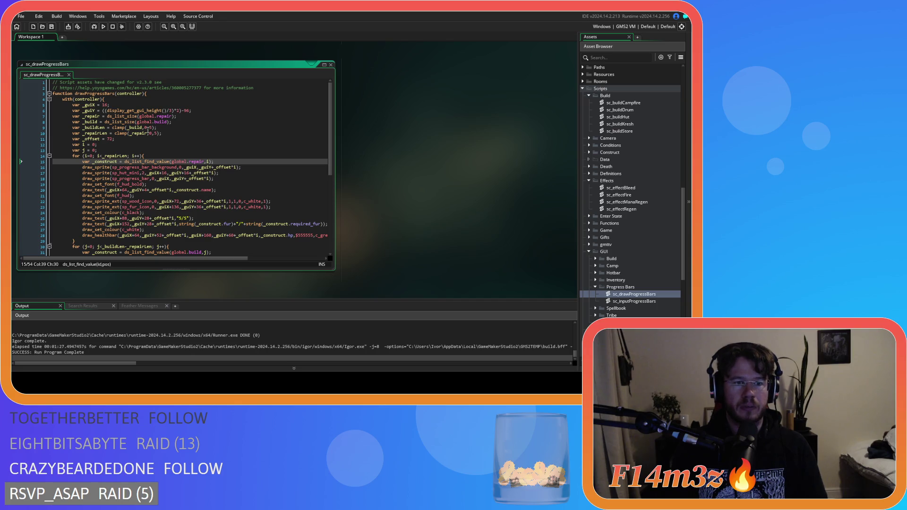
{"action": "left_click_drag", "start_coordinate": [162, 133], "coordinate": [72, 135]}
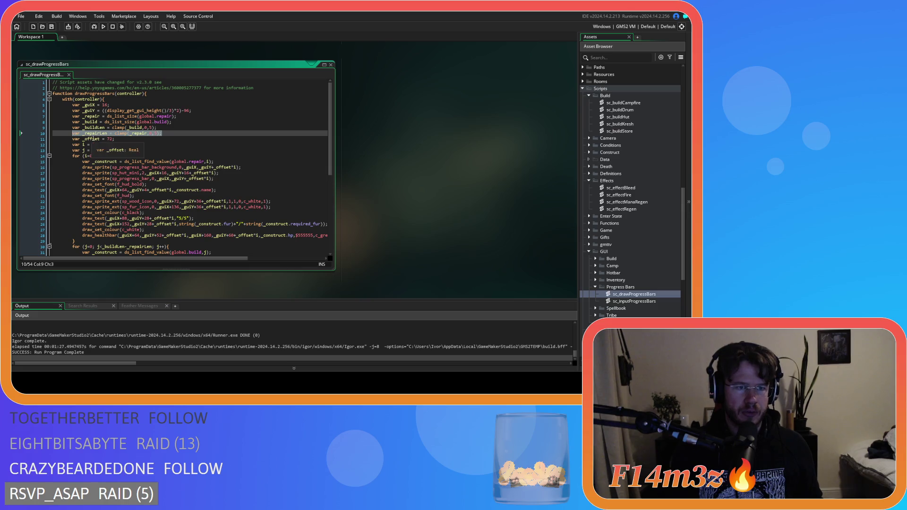
{"action": "key", "text": "ctrl+x"}
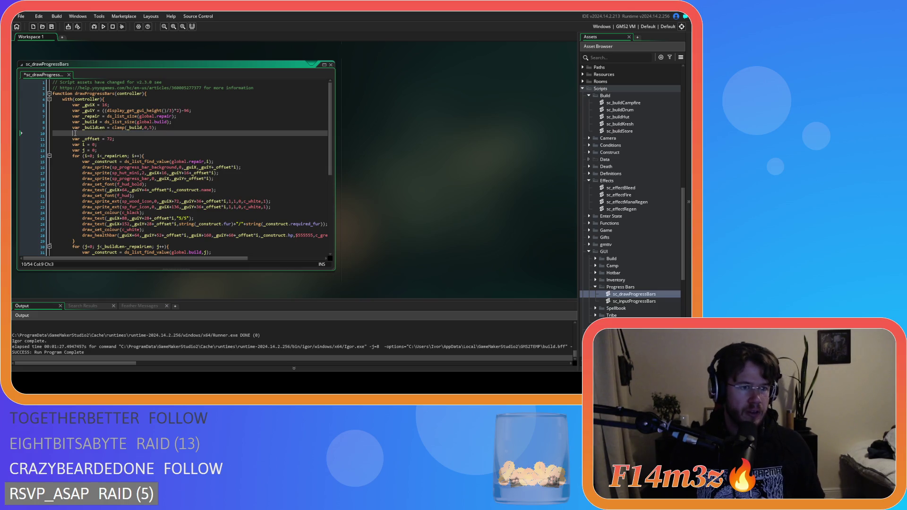
{"action": "key", "text": "BackSpace"}
{"action": "left_click", "coordinate": [180, 121]}
{"action": "key", "text": "Return"}
{"action": "type", "text": "var _repairLen = clamp(_repair,0,5);"}
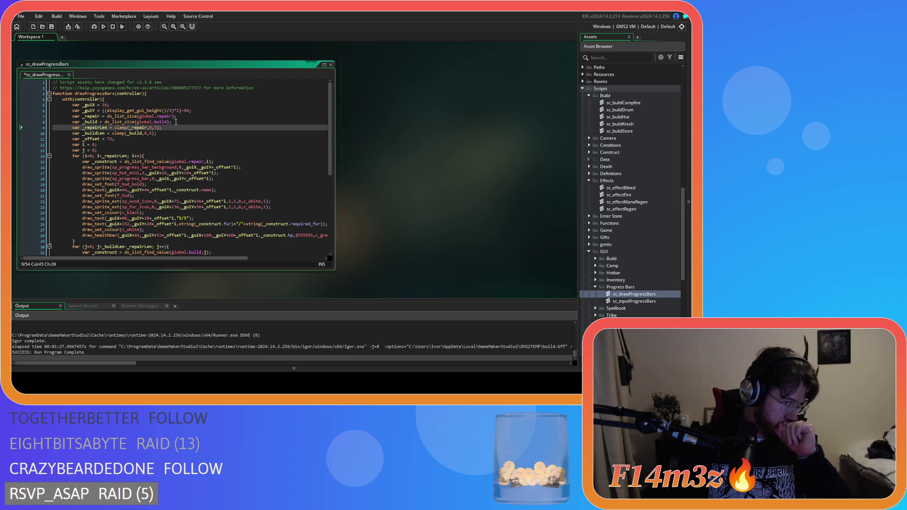
Step: Cap build bars at 5-_repairLen, remove _repairLen from the build loop condition, and run the game
{"action": "left_click", "coordinate": [151, 133]}
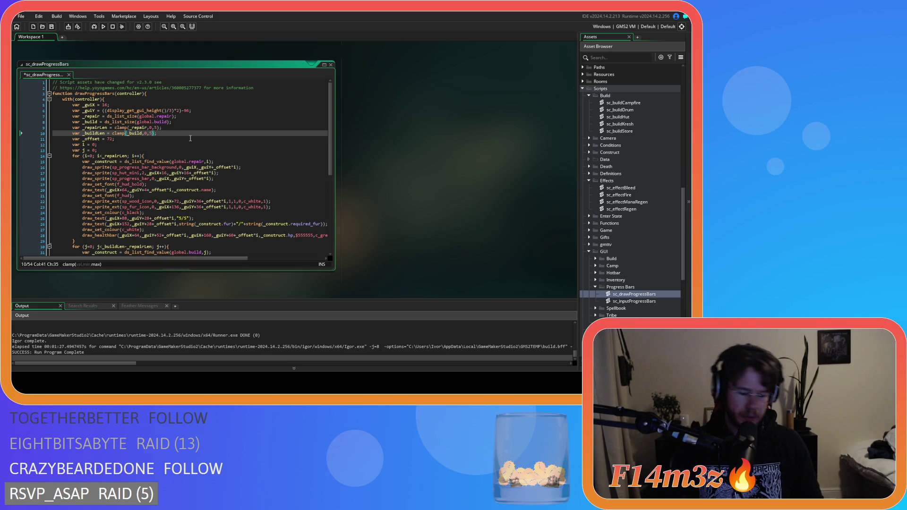
{"action": "type", "text": "-"}
{"action": "double_click", "coordinate": [94, 127]}
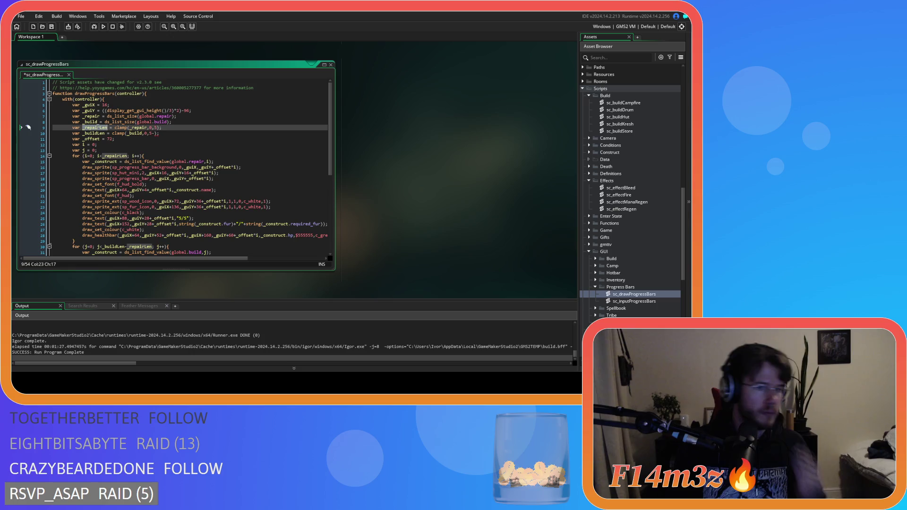
{"action": "left_click", "coordinate": [156, 133]}
{"action": "key", "text": "ctrl+v"}
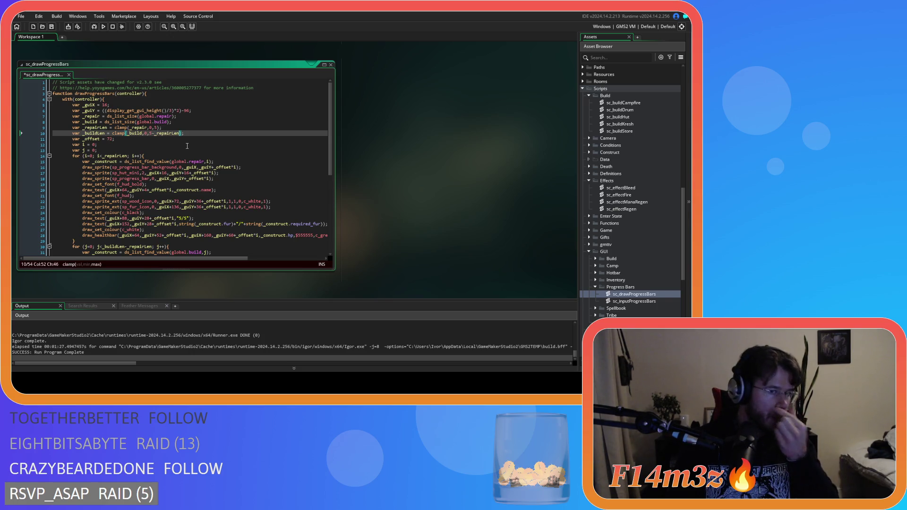
{"action": "double_click", "coordinate": [140, 247]}
{"action": "key", "text": "BackSpace"}
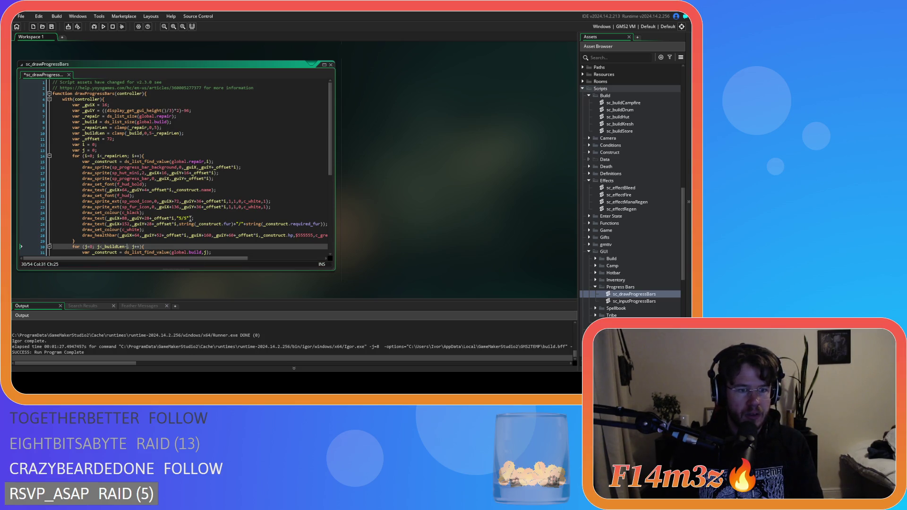
{"action": "left_click", "coordinate": [238, 167]}
{"action": "key", "text": "F5"}
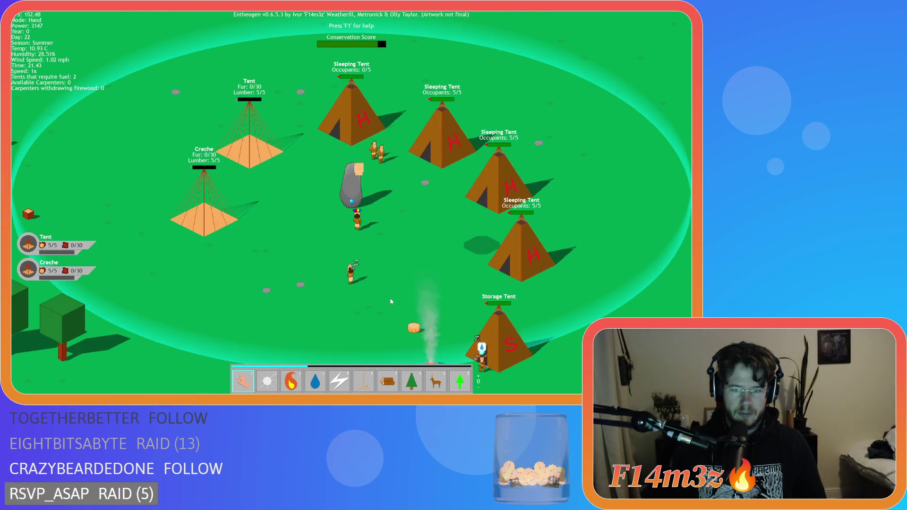
Step: Pan around the camp and move a villager near the campfire
{"action": "key", "text": "s"}
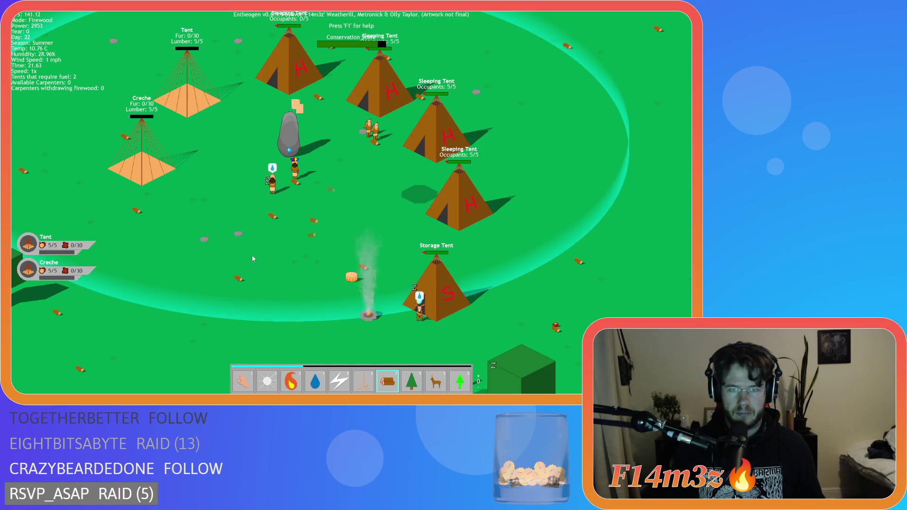
{"action": "key", "text": "w"}
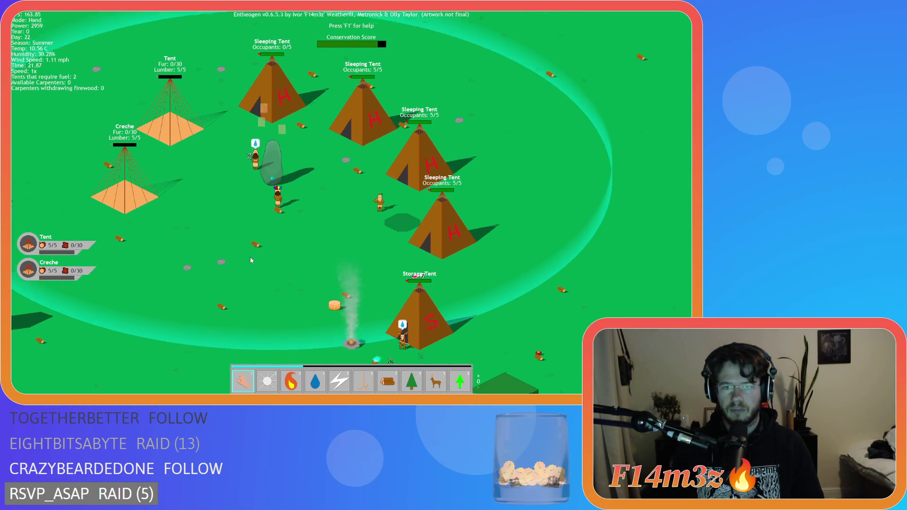
{"action": "key", "text": "s"}
{"action": "key", "text": "s"}
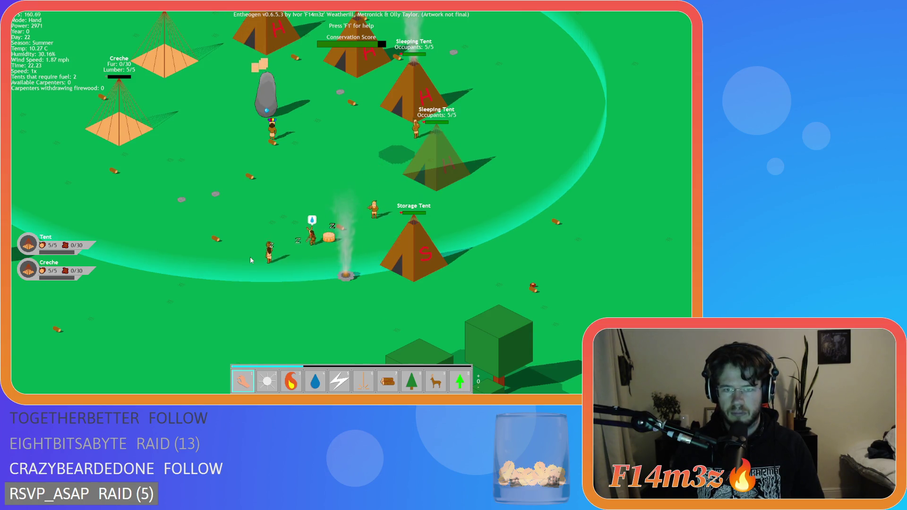
{"action": "key", "text": "w"}
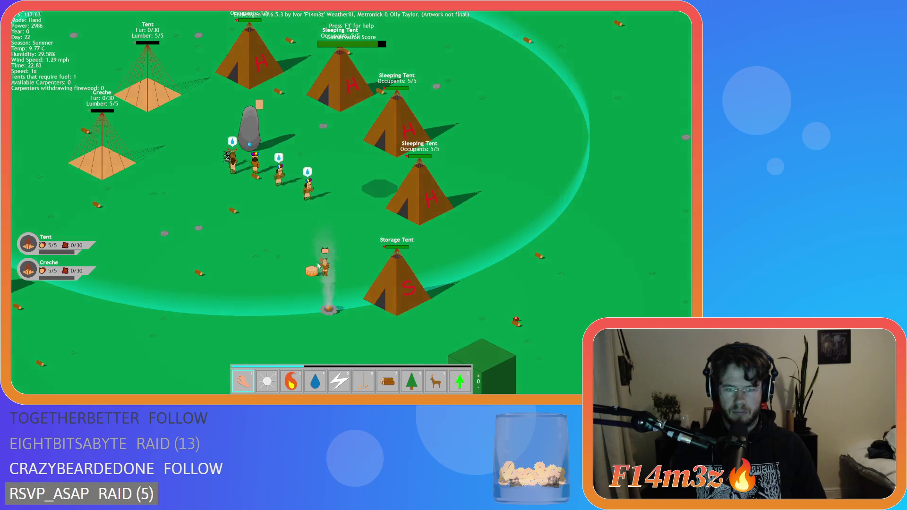
{"action": "key", "text": "a"}
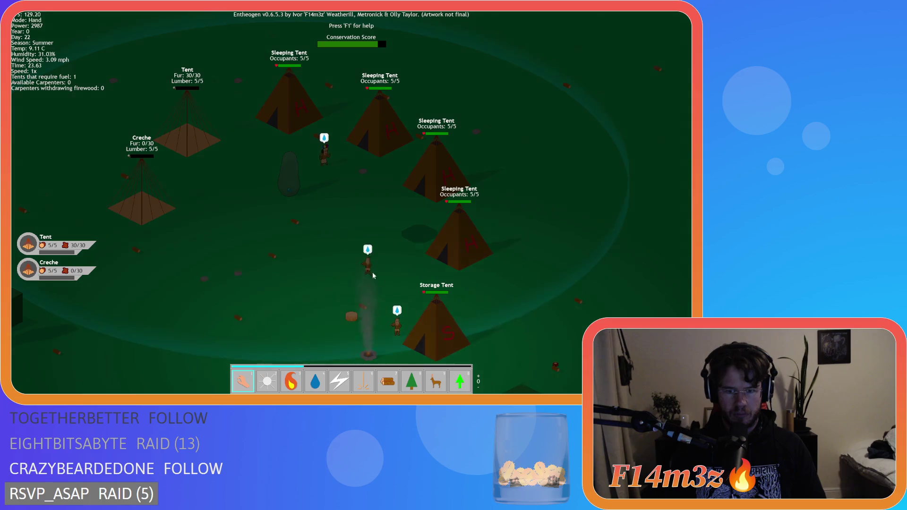
{"action": "key", "text": "d"}
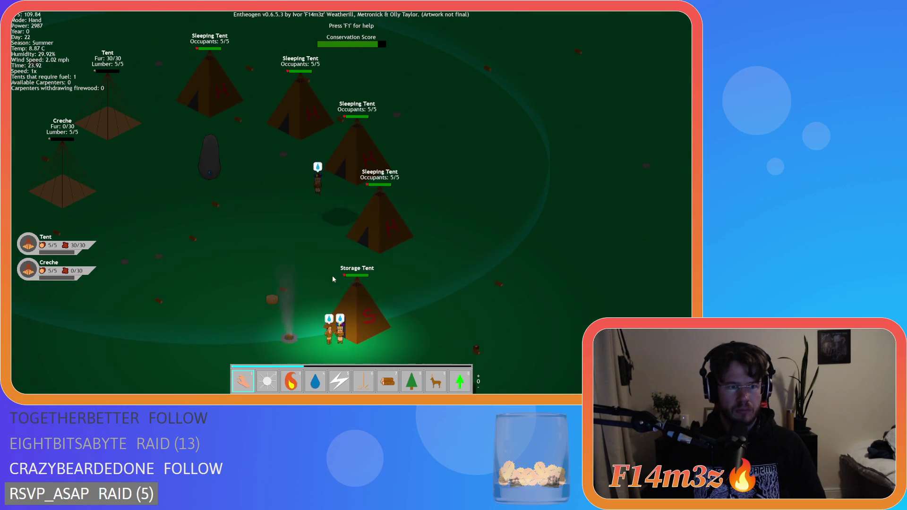
{"action": "key", "text": "a"}
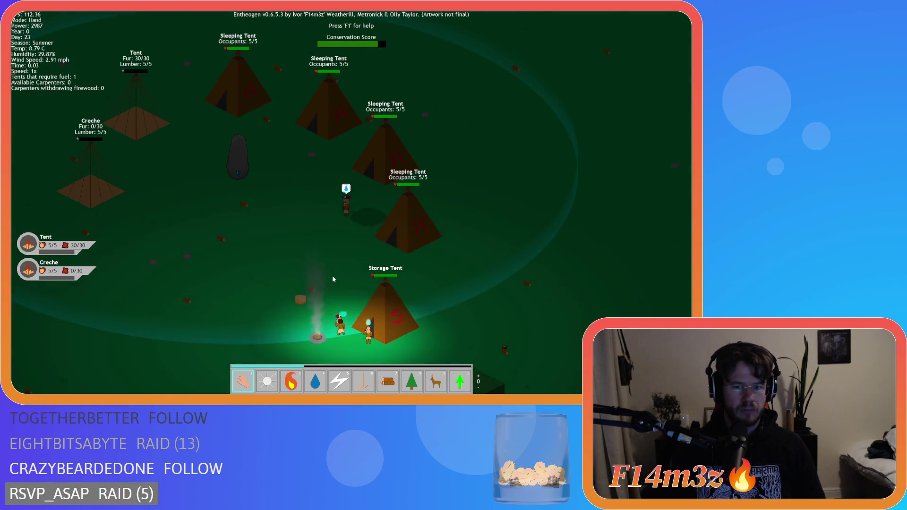
{"action": "mouse_move", "coordinate": [333, 292]}
{"action": "left_mouse_down"}
{"action": "mouse_move", "coordinate": [326, 314]}
{"action": "mouse_move", "coordinate": [244, 198]}
{"action": "mouse_move", "coordinate": [175, 159]}
{"action": "left_mouse_up"}
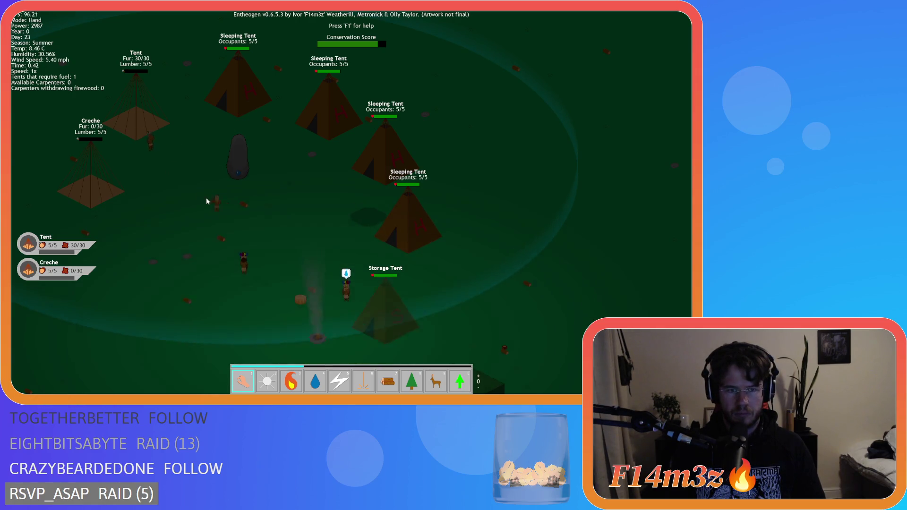
Step: Set the Storage Tent on fire and strike lightning near the top tent
{"action": "key", "text": "3"}
{"action": "mouse_move", "coordinate": [307, 279]}
{"action": "left_mouse_down"}
{"action": "mouse_move", "coordinate": [391, 311]}
{"action": "mouse_move", "coordinate": [381, 316]}
{"action": "left_mouse_up"}
{"action": "key", "text": "5"}
{"action": "left_click", "coordinate": [242, 130]}
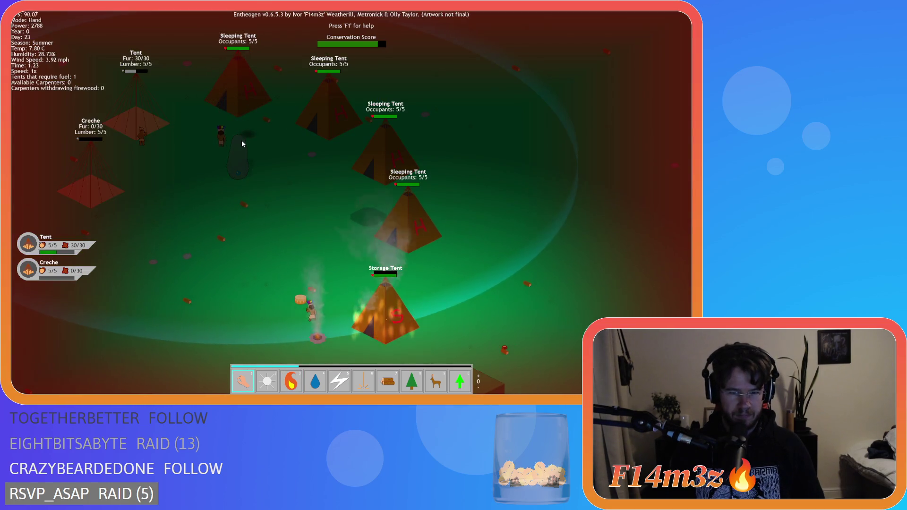
{"action": "key", "text": "1"}
{"action": "key", "text": "Up"}
{"action": "key", "text": "Left"}
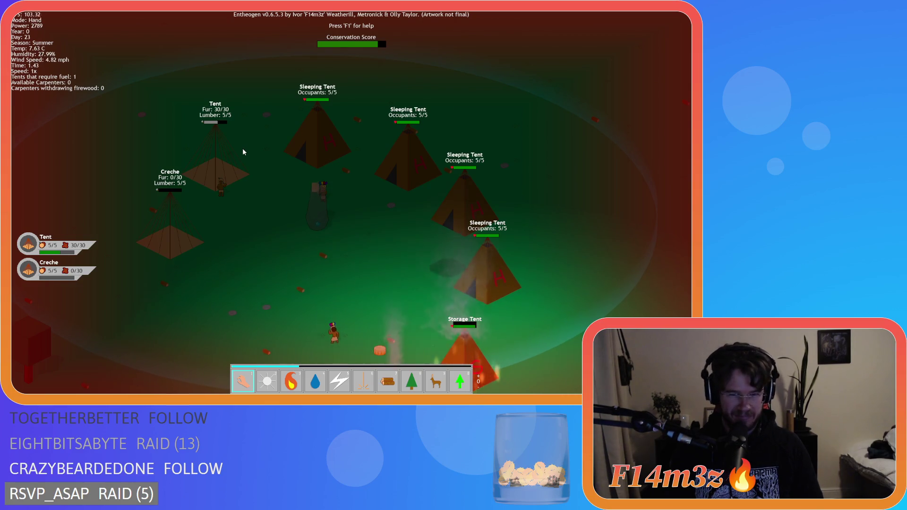
{"action": "key", "text": "Down"}
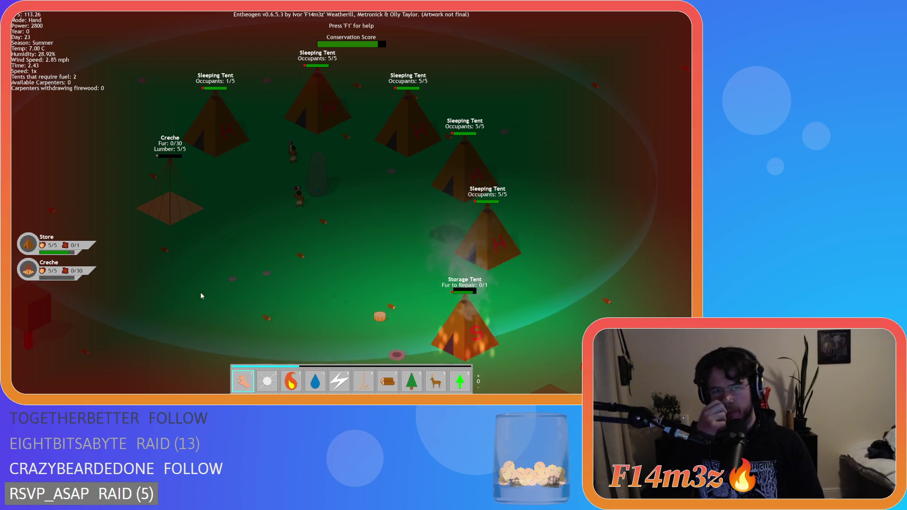
Step: Douse the burning Storage Tent with the water power
{"action": "key", "text": "s"}
{"action": "key", "text": "d"}
{"action": "key", "text": "4"}
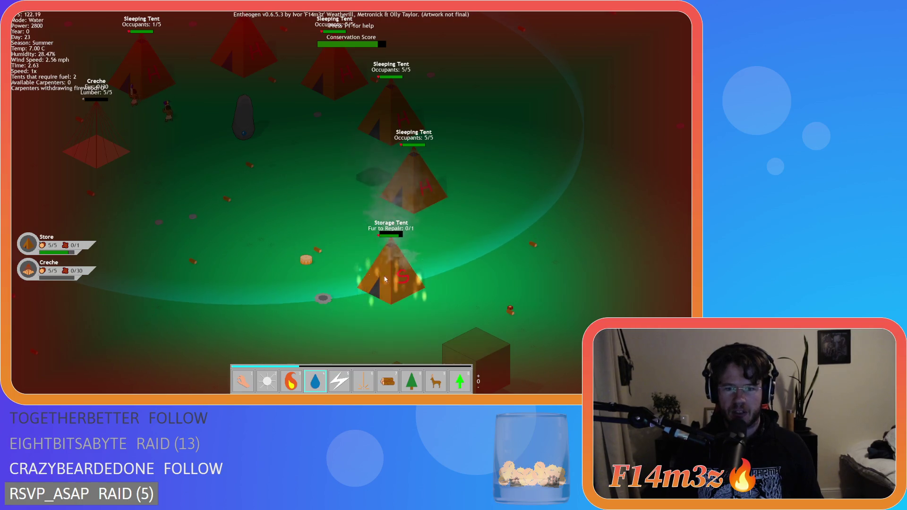
{"action": "left_click", "coordinate": [391, 283]}
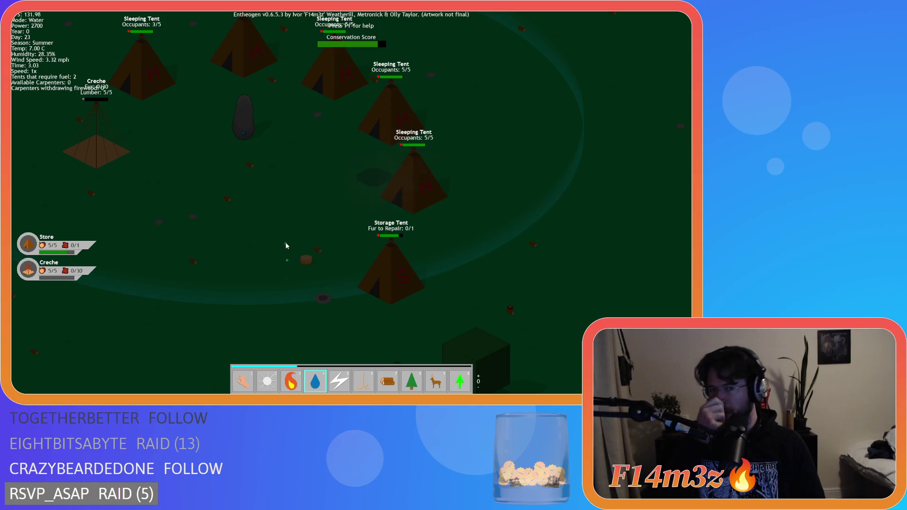
{"action": "key", "text": "1"}
Step: Quit to the main menu and close the game
{"action": "key", "text": "Escape"}
{"action": "key", "text": "Return"}
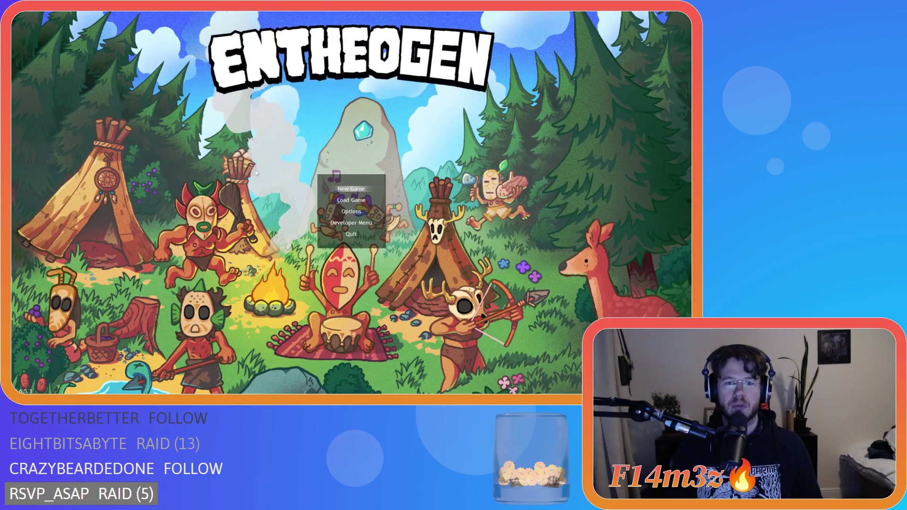
{"action": "key", "text": "alt+F4"}
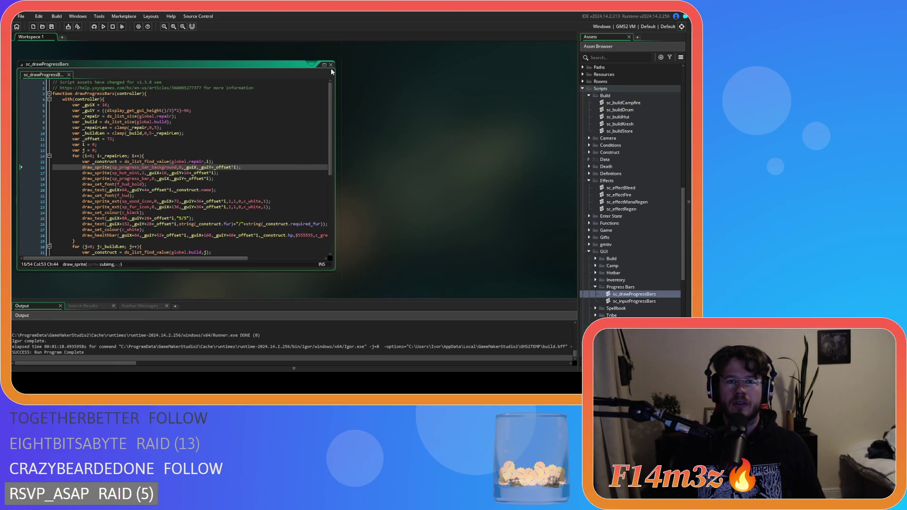
Step: Close sc_drawProgressBars and open the sc_repairInterupt script
{"action": "left_click", "coordinate": [331, 65]}
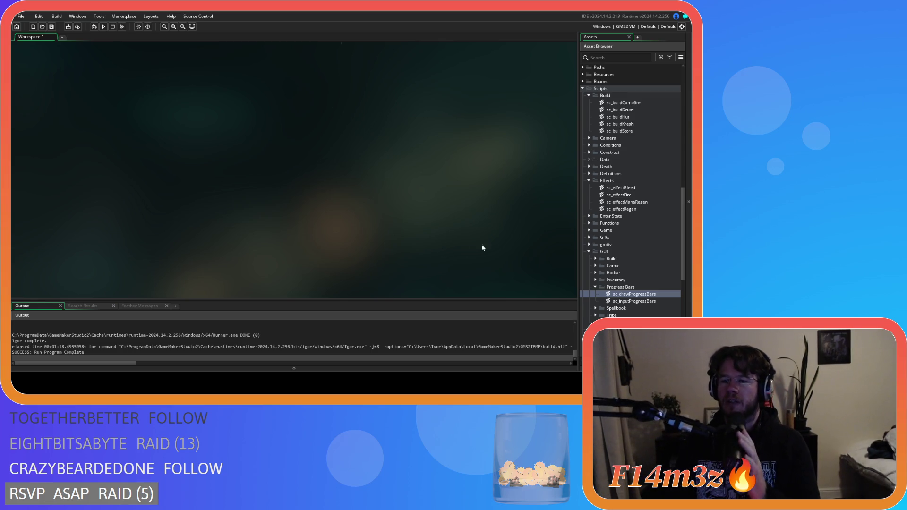
{"action": "scroll", "coordinate": [622, 275], "scroll_direction": "down", "scroll_amount": 5}
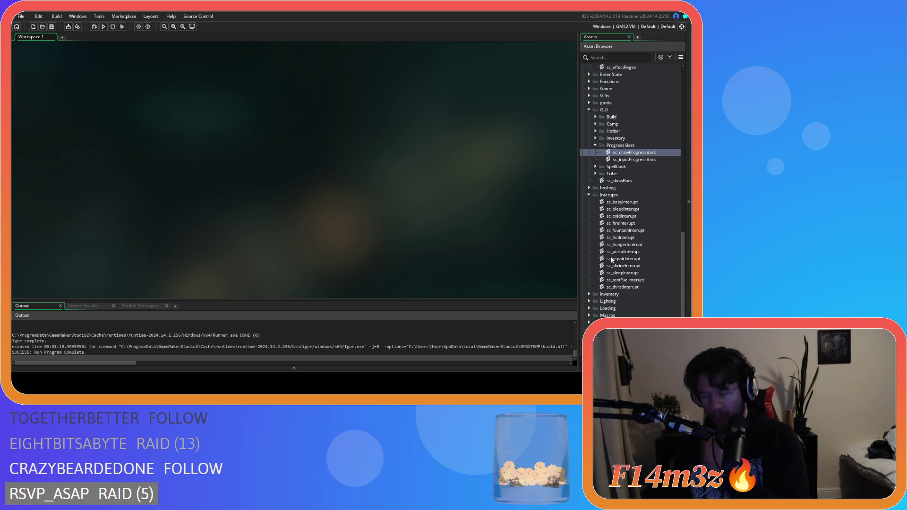
{"action": "scroll", "coordinate": [616, 253], "scroll_direction": "down", "scroll_amount": 2}
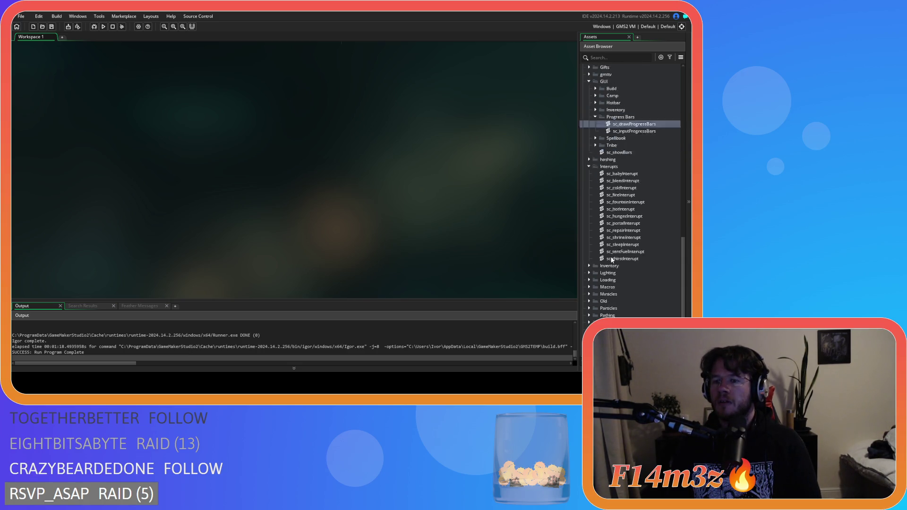
{"action": "double_click", "coordinate": [628, 216]}
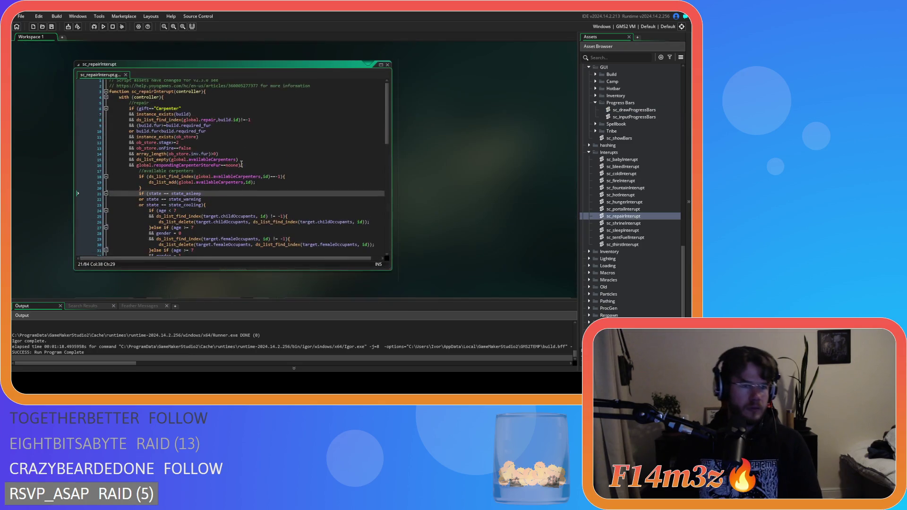
Step: Review the repair conditions on lines 7–16, including store fur and respondingCarpenterStoreFur
{"action": "left_click", "coordinate": [202, 144]}
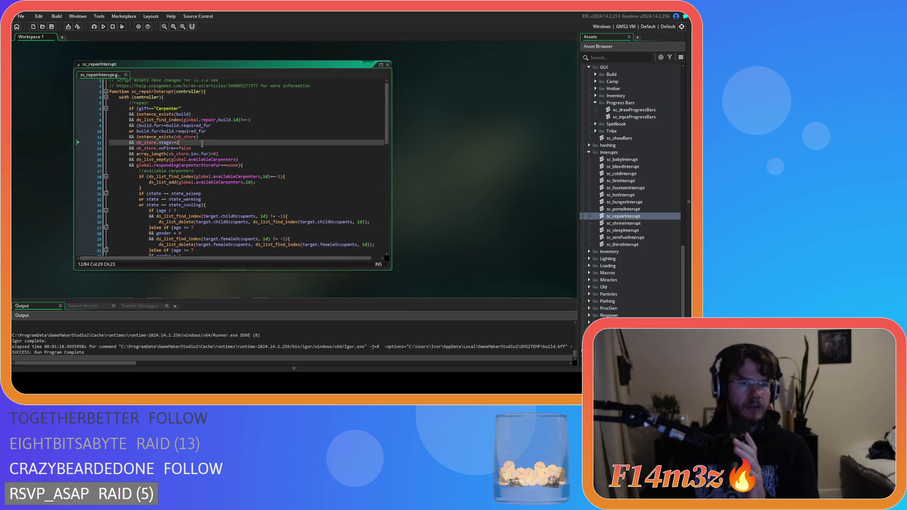
{"action": "left_click", "coordinate": [203, 114]}
{"action": "left_click", "coordinate": [268, 119]}
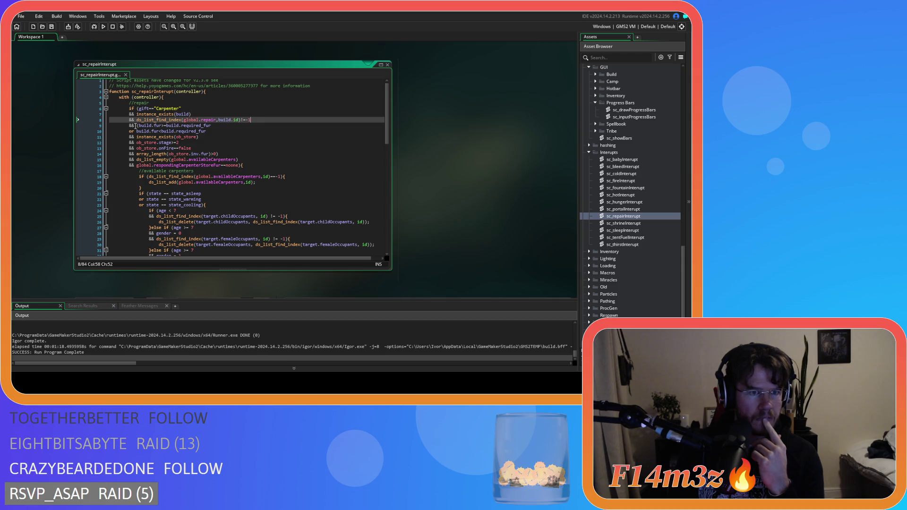
{"action": "left_click", "coordinate": [161, 131]}
{"action": "left_click", "coordinate": [201, 140]}
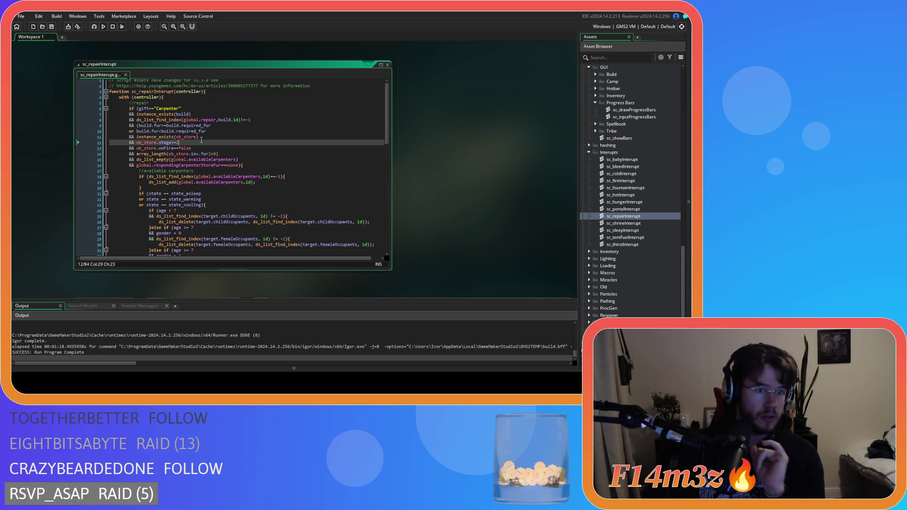
{"action": "left_click", "coordinate": [147, 152]}
{"action": "left_click_drag", "start_coordinate": [205, 154], "coordinate": [218, 154]}
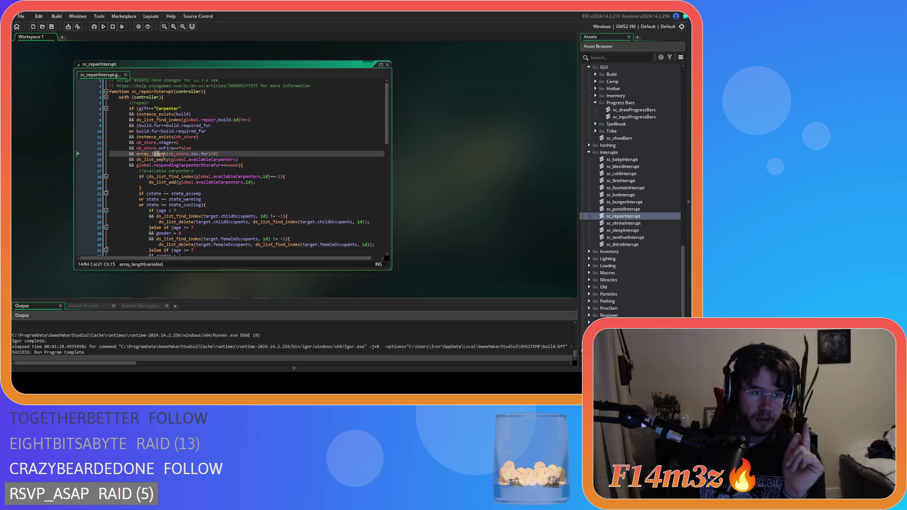
{"action": "left_click", "coordinate": [230, 160]}
{"action": "left_click_drag", "start_coordinate": [180, 164], "coordinate": [218, 167]}
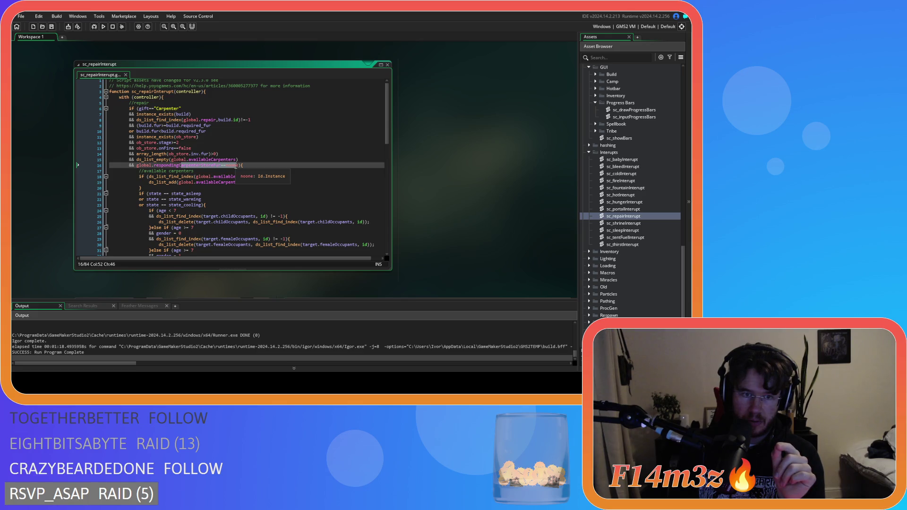
{"action": "left_click_drag", "start_coordinate": [226, 165], "coordinate": [192, 168]}
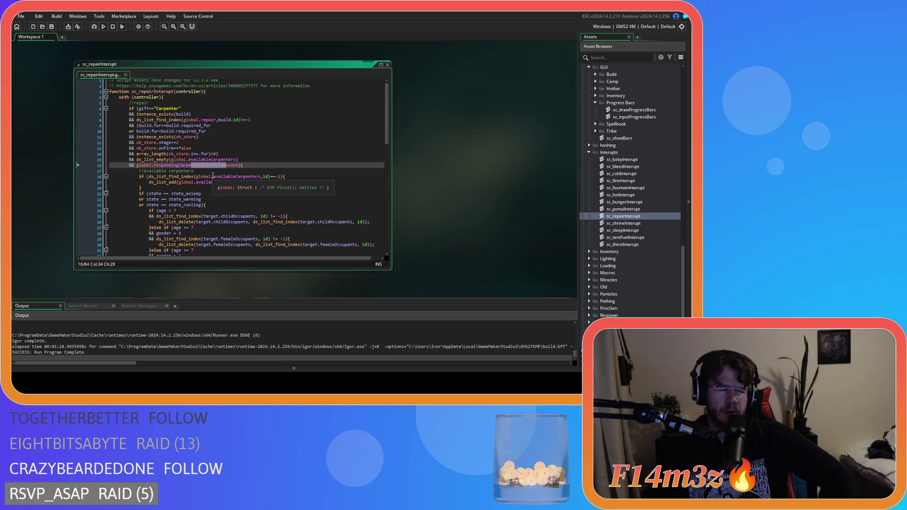
{"action": "left_click", "coordinate": [244, 164]}
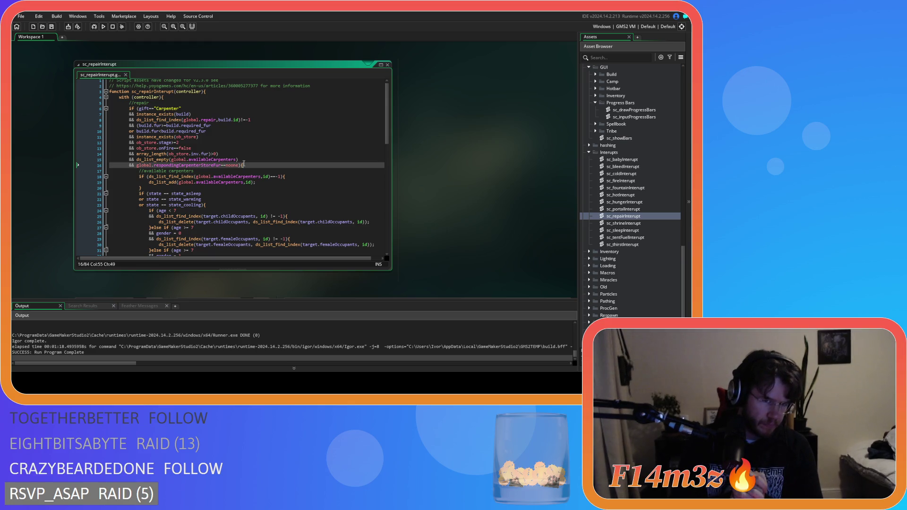
Step: Replace build.id on line 8 with build_id
{"action": "double_click", "coordinate": [239, 119]}
{"action": "type", "text": "build_id"}
{"action": "key", "text": "Return"}
Step: Undo the line 8 autocomplete so it checks build, then review lines 14–15
{"action": "key", "text": "ctrl+z"}
{"action": "key", "text": "ctrl+z"}
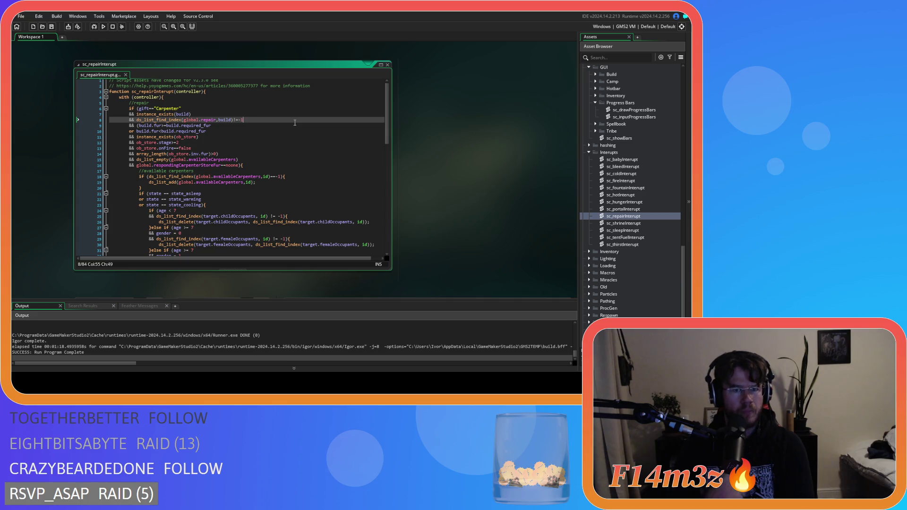
{"action": "left_click", "coordinate": [247, 160]}
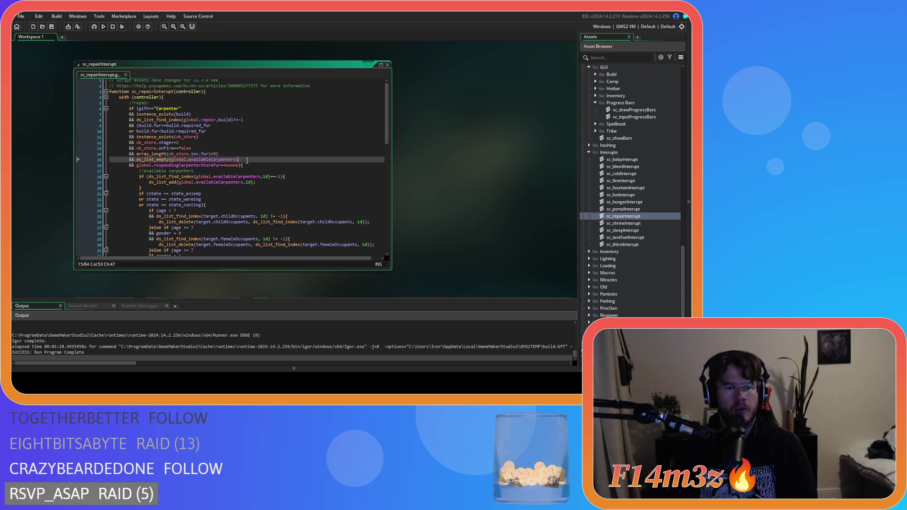
{"action": "left_click", "coordinate": [244, 155]}
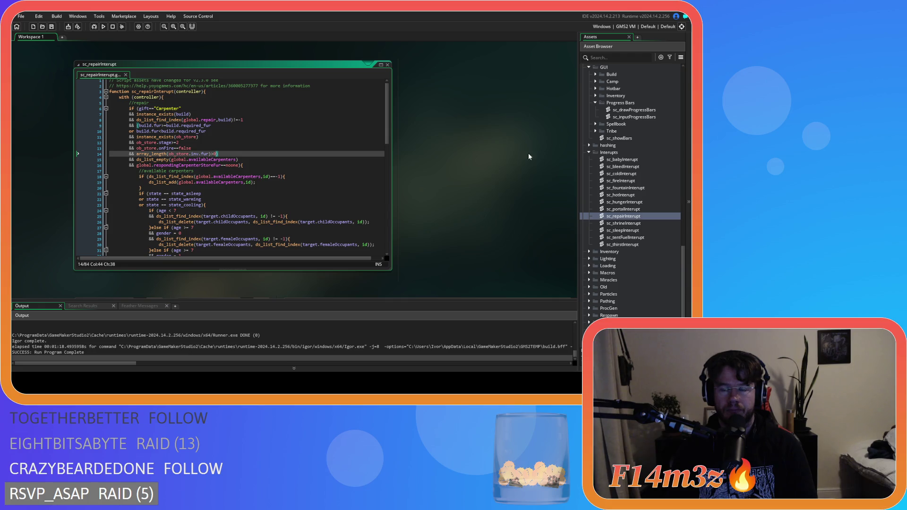
{"action": "scroll", "coordinate": [633, 179], "scroll_direction": "down", "scroll_amount": 10}
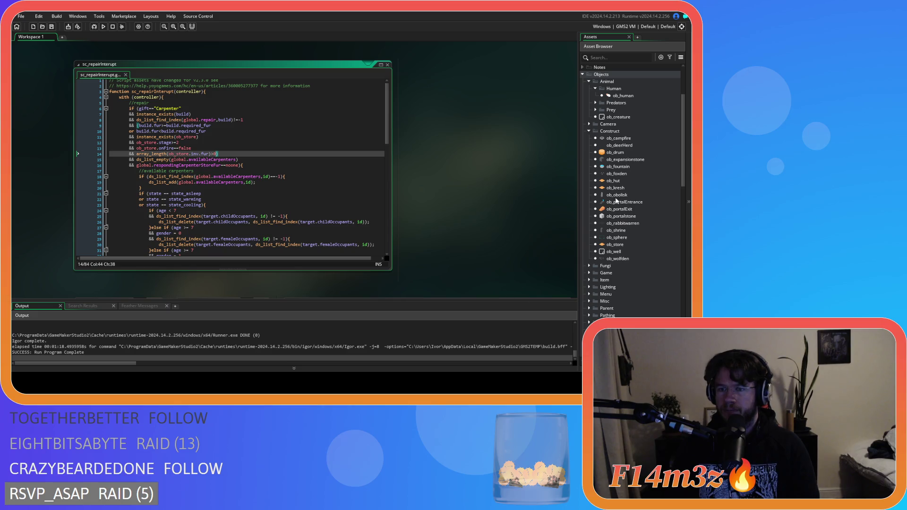
{"action": "scroll", "coordinate": [618, 191], "scroll_direction": "up", "scroll_amount": 2}
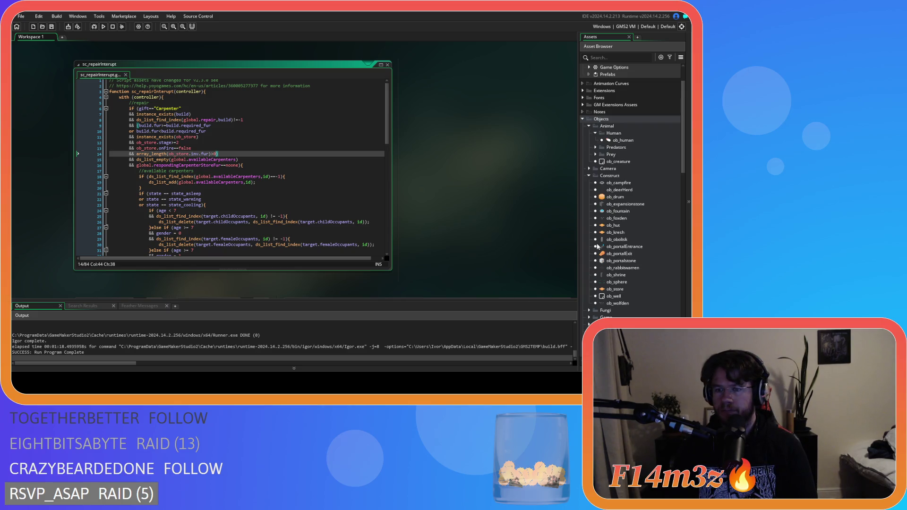
Step: Open the ob_gui object's Draw GUI code
{"action": "scroll", "coordinate": [591, 293], "scroll_direction": "down", "scroll_amount": 1}
{"action": "left_click", "coordinate": [589, 301]}
{"action": "scroll", "coordinate": [601, 289], "scroll_direction": "down", "scroll_amount": 3}
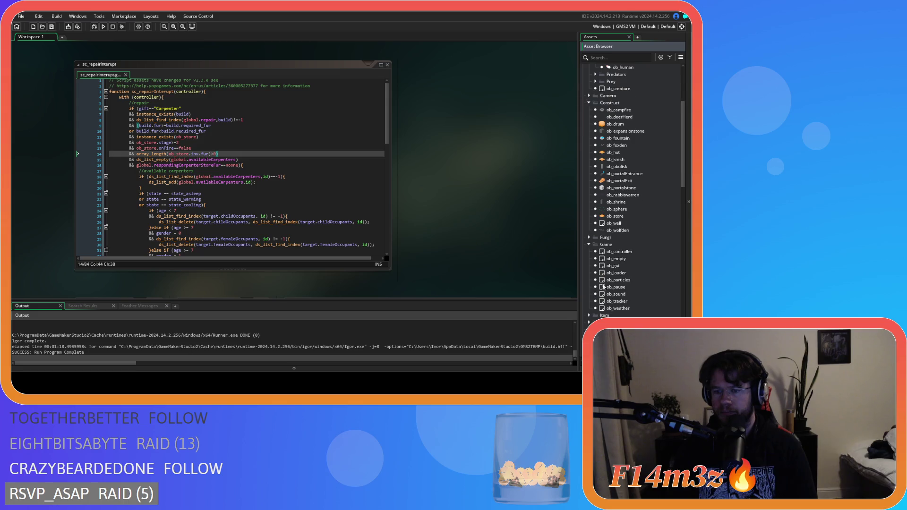
{"action": "double_click", "coordinate": [616, 266]}
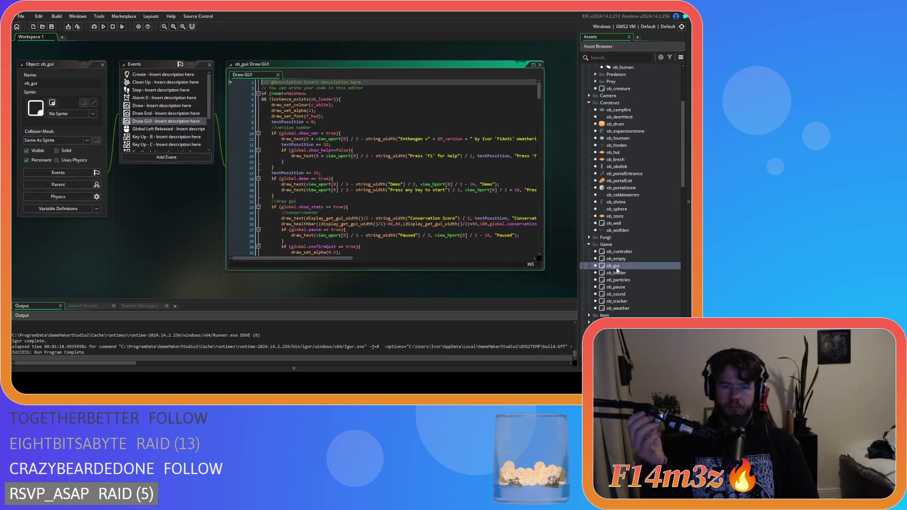
{"action": "left_click_drag", "start_coordinate": [539, 95], "coordinate": [546, 152]}
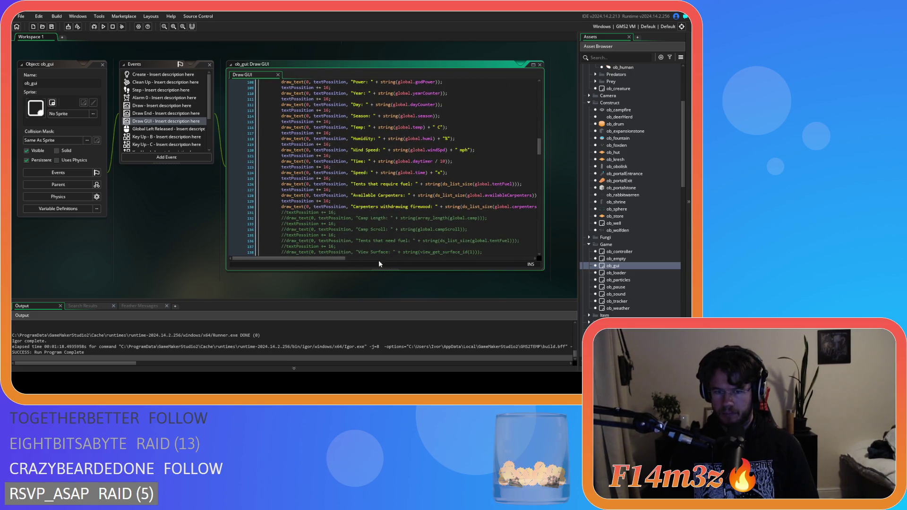
{"action": "left_click_drag", "start_coordinate": [339, 259], "coordinate": [350, 259]}
Step: Duplicate the firewood debug line and relabel it 'Responding Carpenter Store Fur'
{"action": "left_click", "coordinate": [311, 206]}
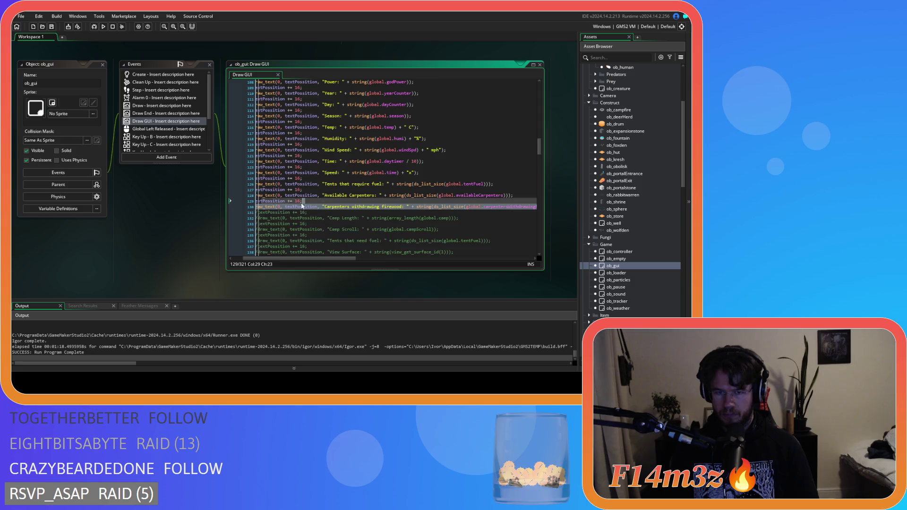
{"action": "key", "text": "ctrl+d"}
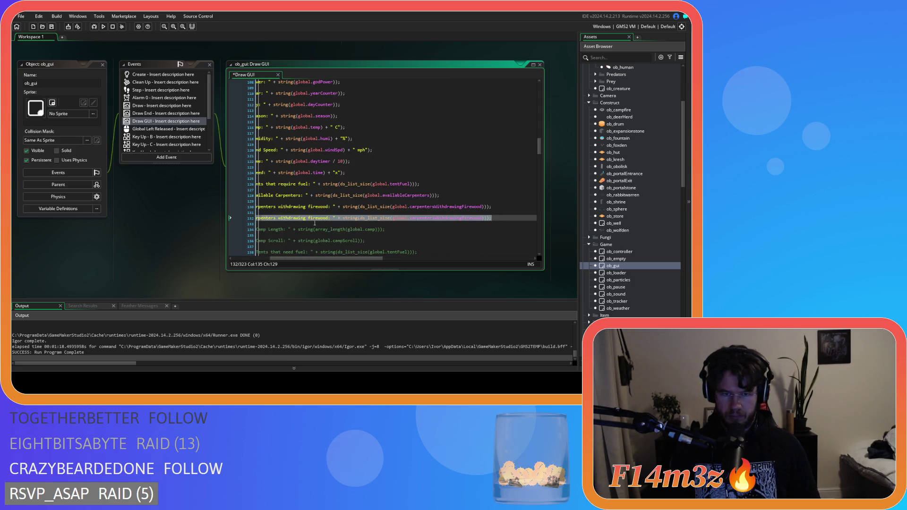
{"action": "double_click", "coordinate": [326, 218]}
{"action": "mouse_move", "coordinate": [329, 218]}
{"action": "left_mouse_down"}
{"action": "mouse_move", "coordinate": [274, 219]}
{"action": "mouse_move", "coordinate": [330, 223]}
{"action": "left_mouse_up"}
{"action": "type", "text": "Responding Carpenter Store Fur"}
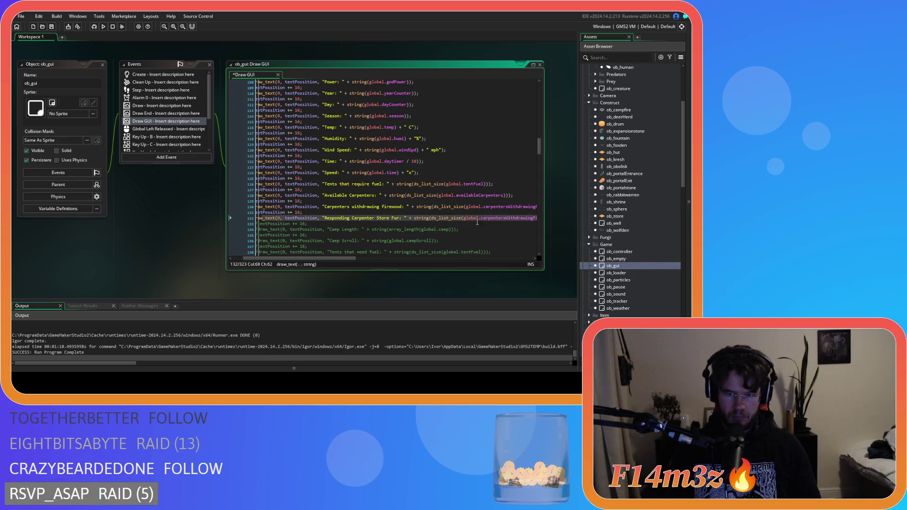
Step: Make the new line show global.respondingCarpenterStoreFur and run the game
{"action": "mouse_move", "coordinate": [463, 218]}
{"action": "left_mouse_down"}
{"action": "mouse_move", "coordinate": [536, 217]}
{"action": "mouse_move", "coordinate": [514, 219]}
{"action": "left_mouse_up"}
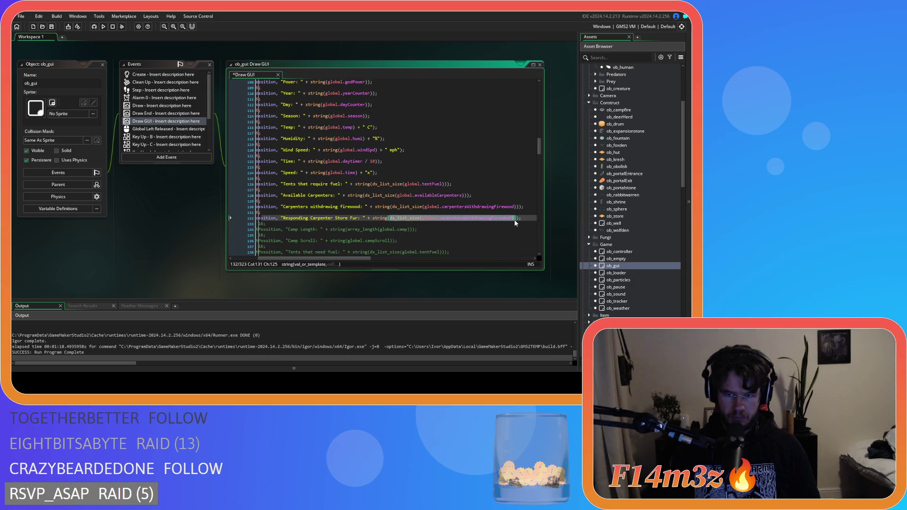
{"action": "key", "text": "BackSpace"}
{"action": "type", "text": "global.resp"}
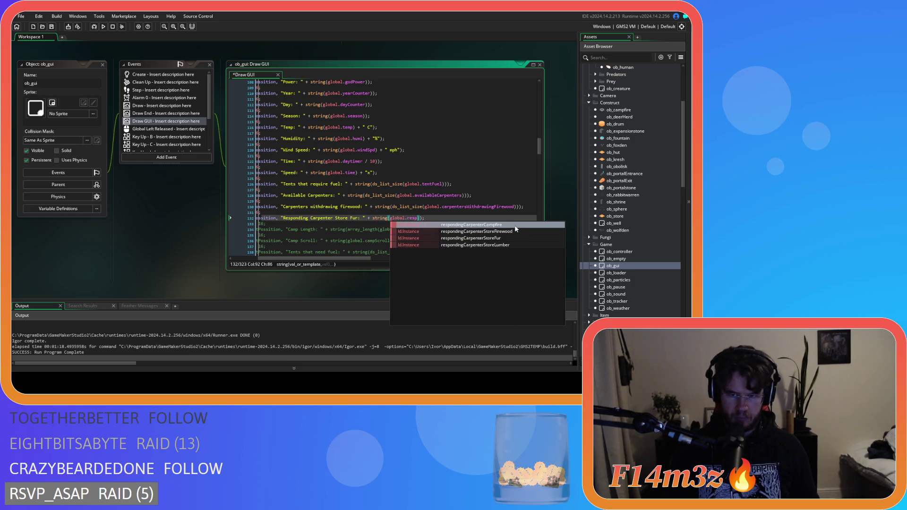
{"action": "key", "text": "Down"}
{"action": "key", "text": "Down"}
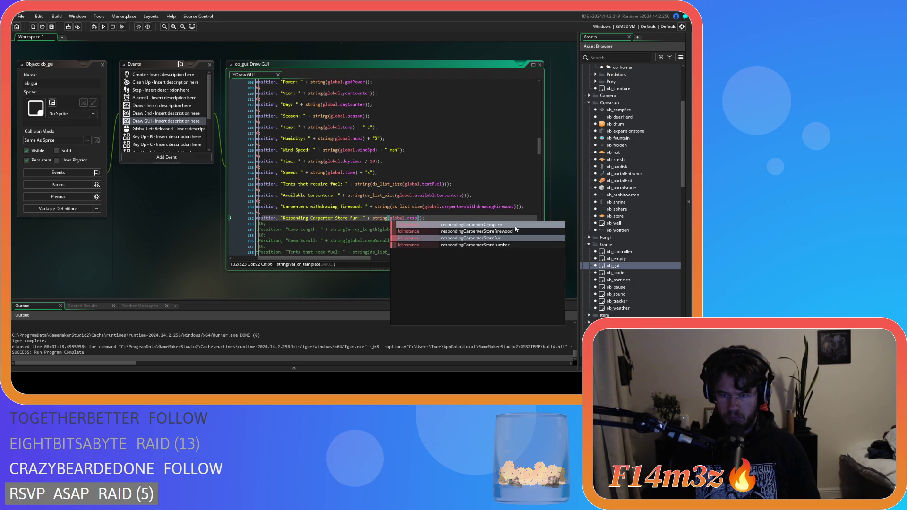
{"action": "key", "text": "Return"}
{"action": "key", "text": "F5"}
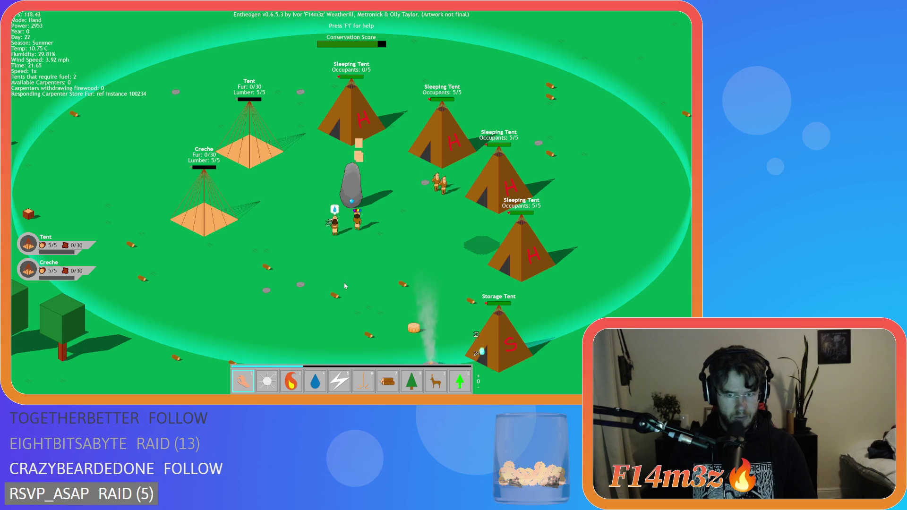
{"action": "key", "text": "s"}
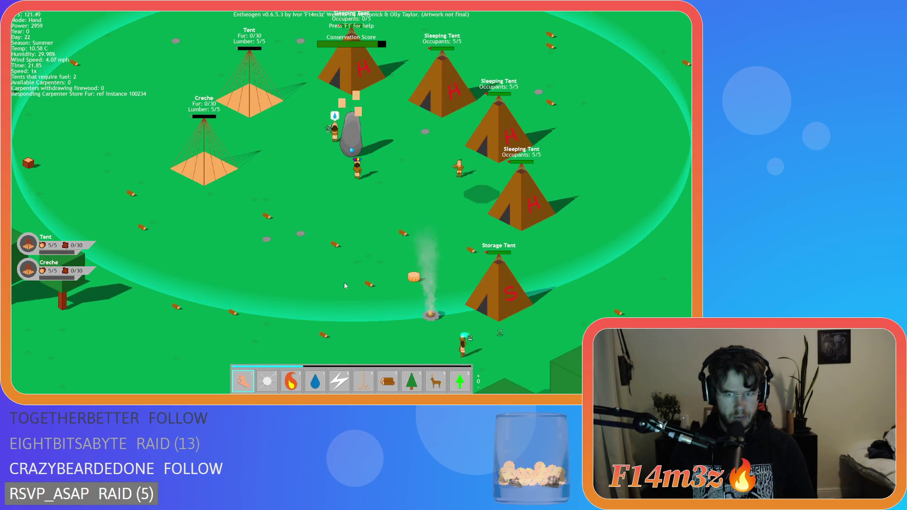
{"action": "left_click", "coordinate": [458, 189]}
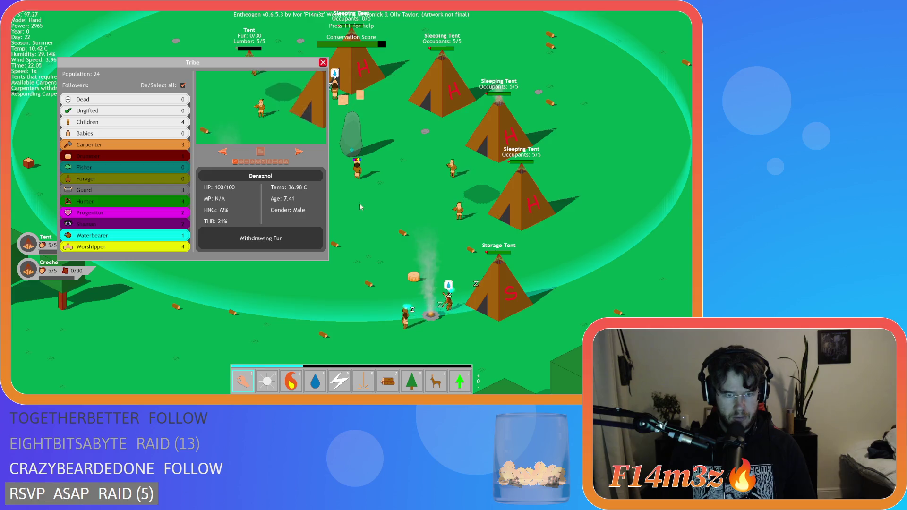
{"action": "left_click", "coordinate": [320, 94]}
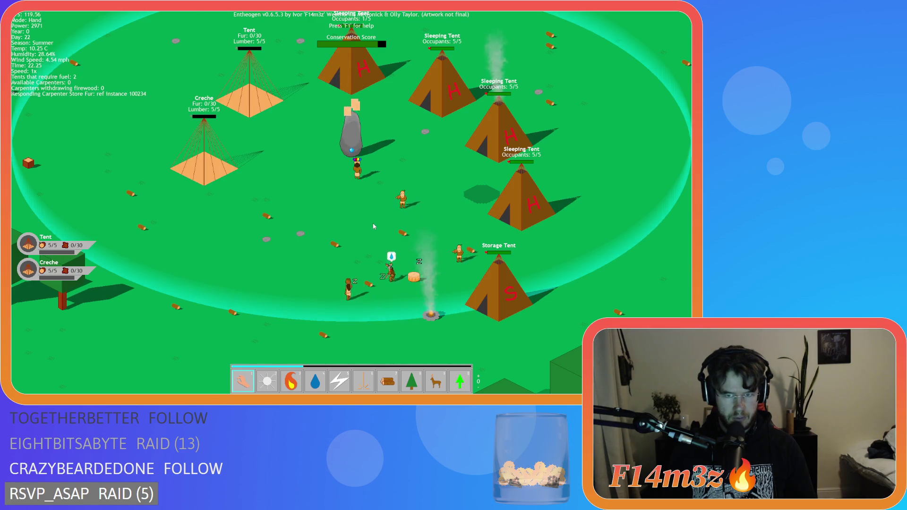
{"action": "key", "text": "s"}
{"action": "key", "text": "d"}
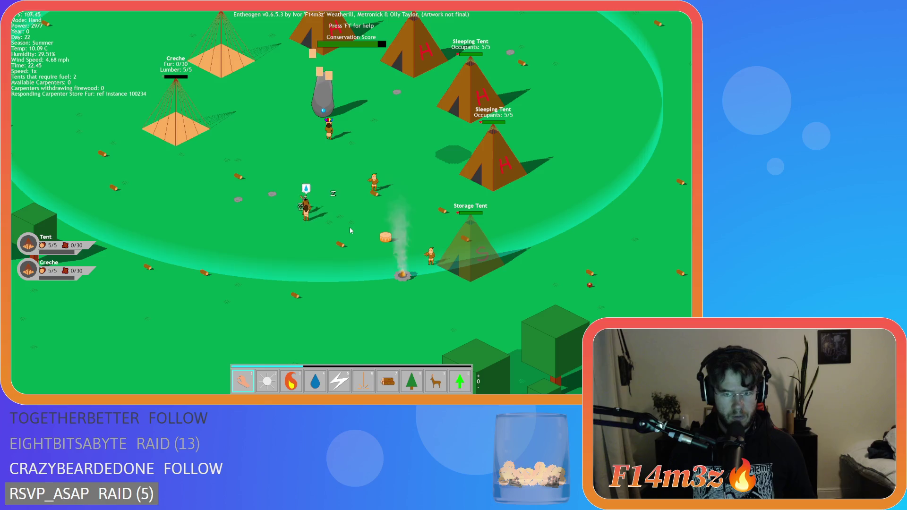
{"action": "key", "text": "w"}
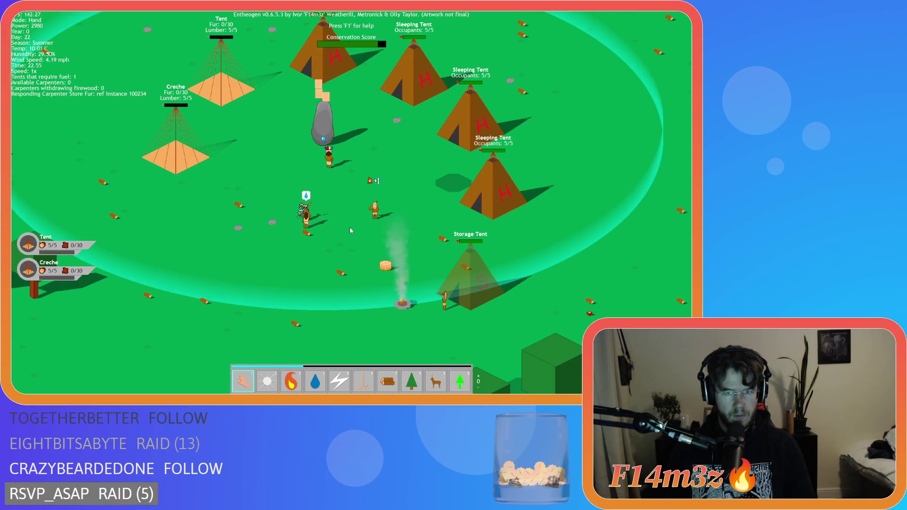
{"action": "key", "text": "w"}
{"action": "key", "text": "d"}
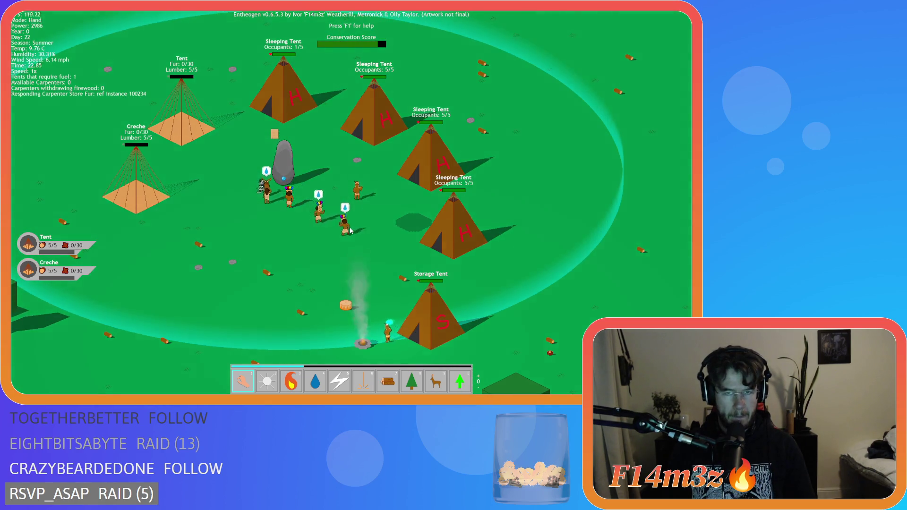
{"action": "key", "text": "w"}
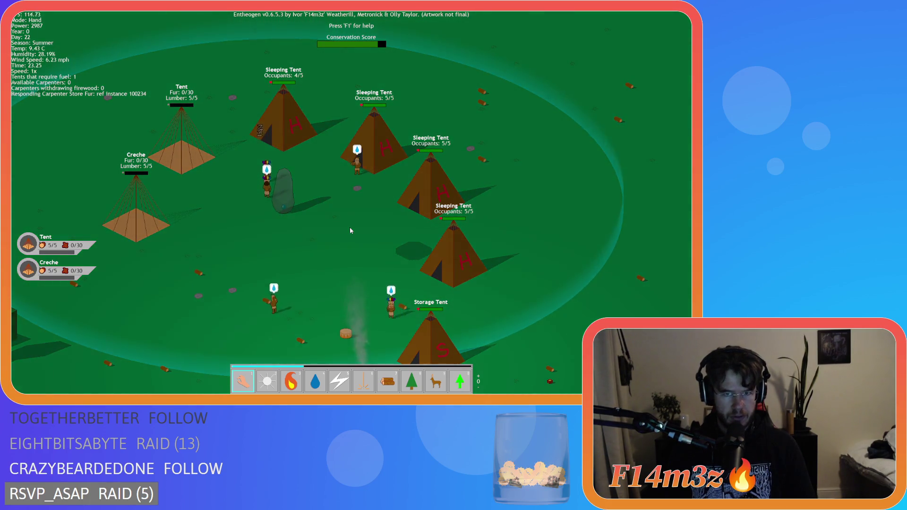
{"action": "key", "text": "a"}
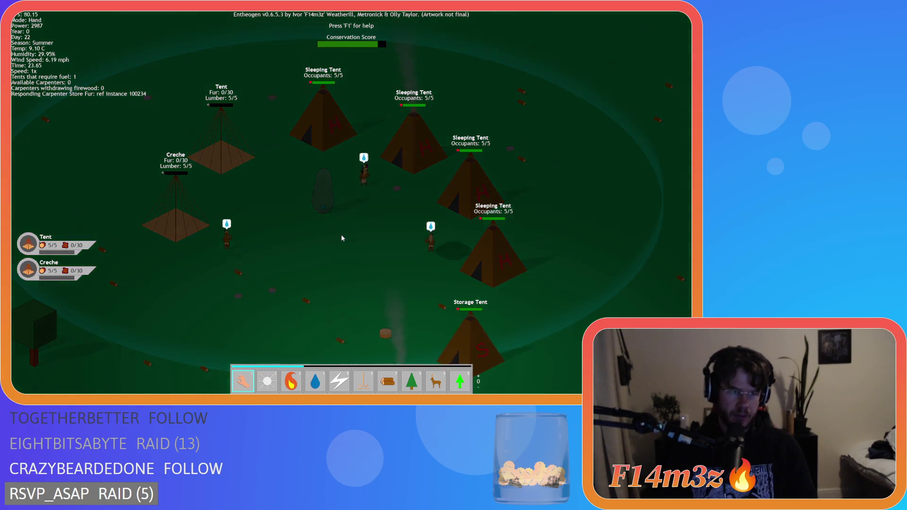
{"action": "key", "text": "w"}
{"action": "key", "text": "a"}
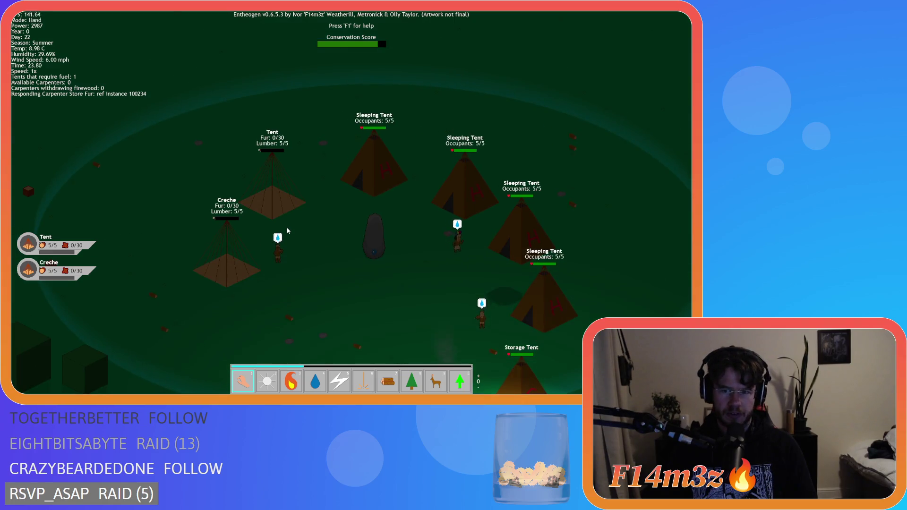
{"action": "key", "text": "s"}
{"action": "key", "text": "d"}
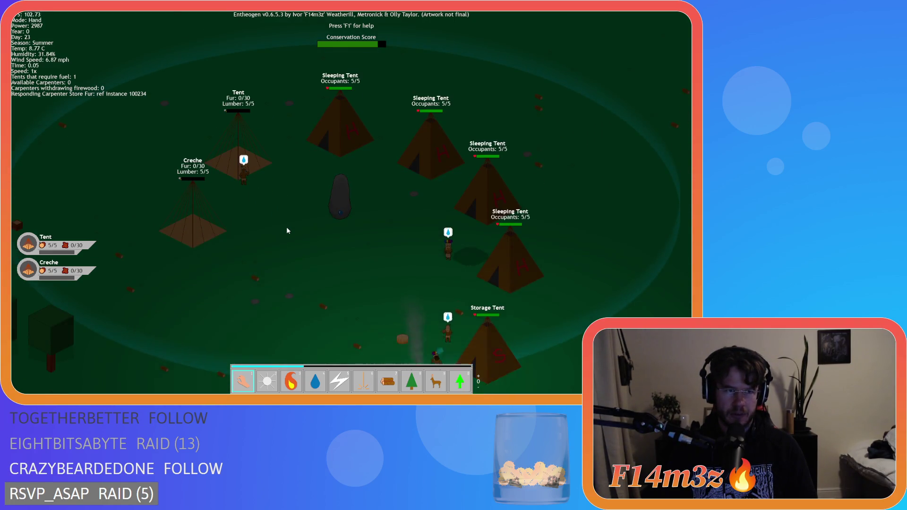
{"action": "key", "text": "s"}
{"action": "key", "text": "d"}
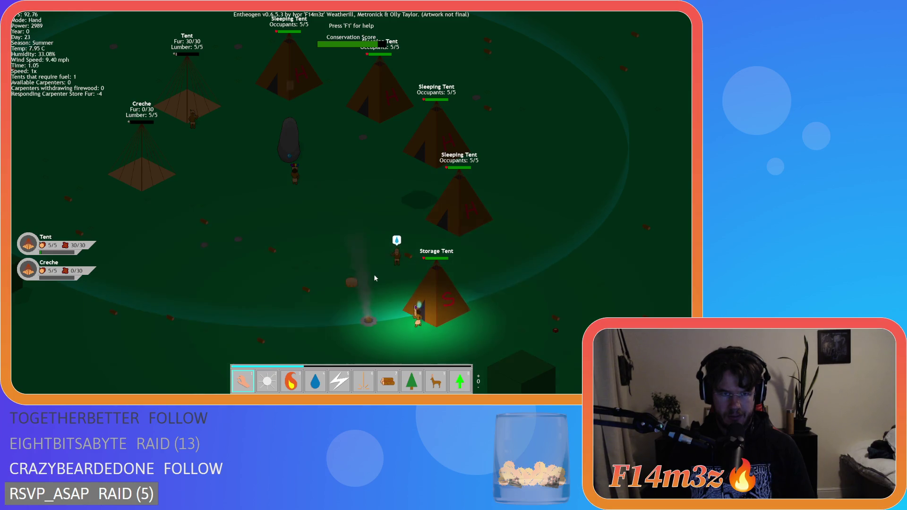
{"action": "key", "text": "w"}
{"action": "key", "text": "s"}
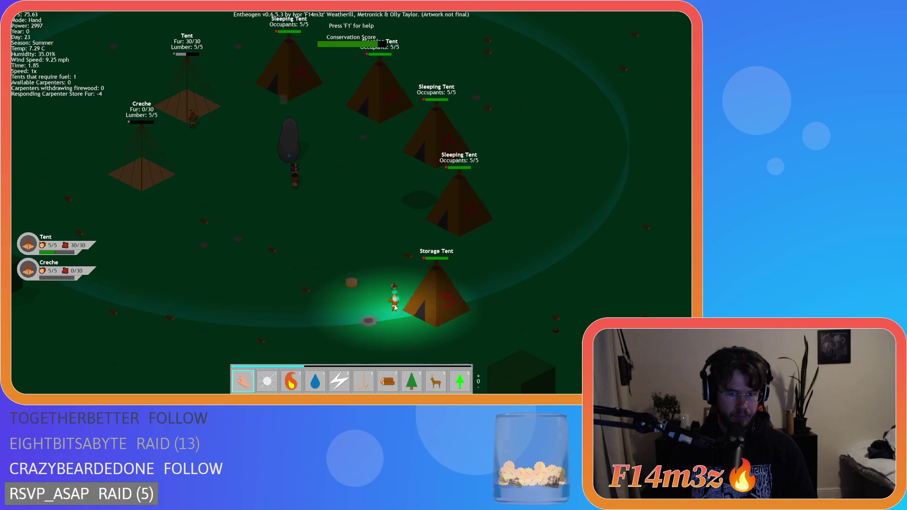
Step: Set the Storage Tent on fire with the Fire power
{"action": "key", "text": "3"}
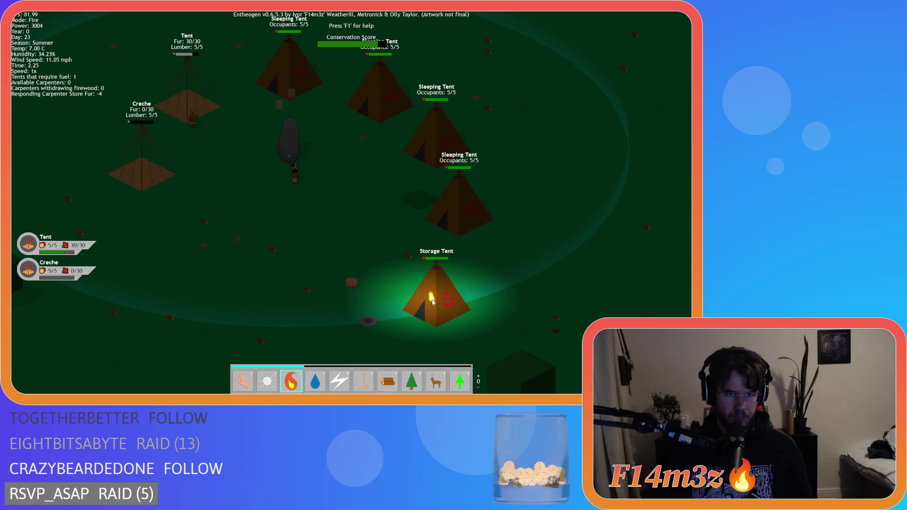
{"action": "left_click", "coordinate": [433, 302]}
{"action": "key", "text": "1"}
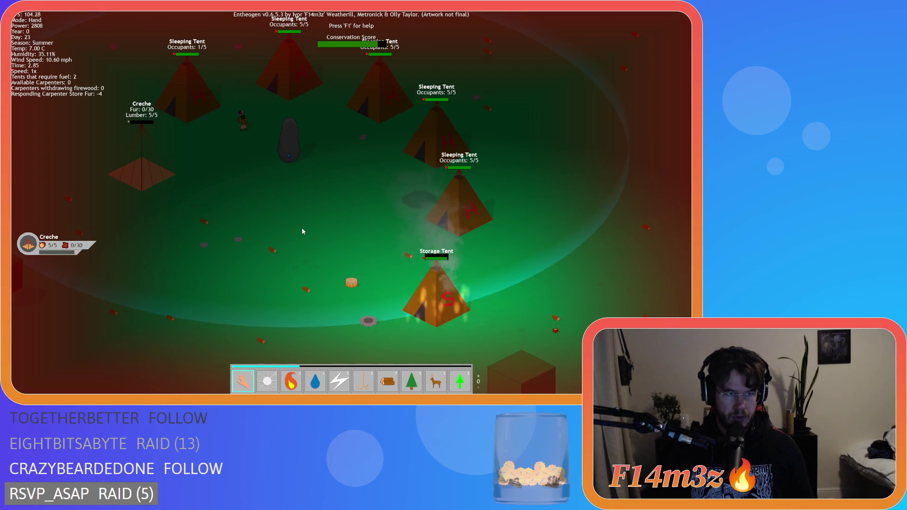
Step: Douse the Storage Tent with Water, then quit the game
{"action": "key", "text": "4"}
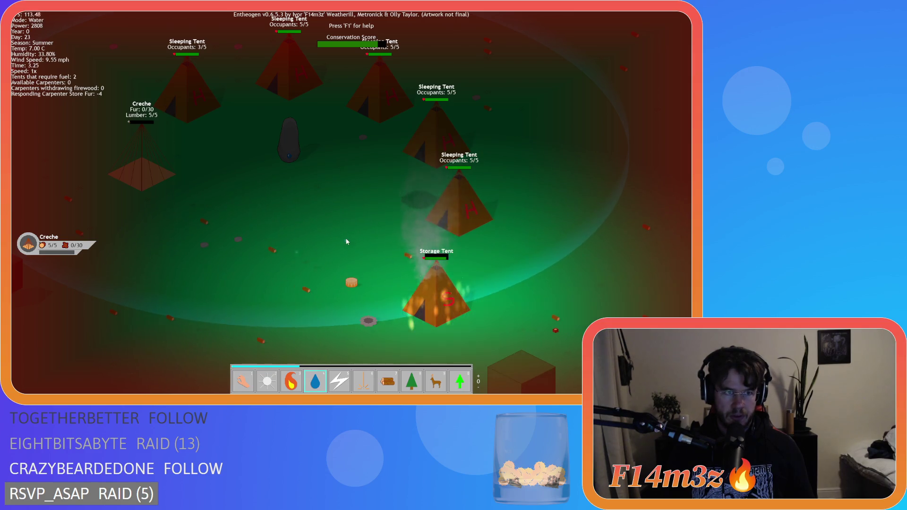
{"action": "left_click", "coordinate": [426, 303]}
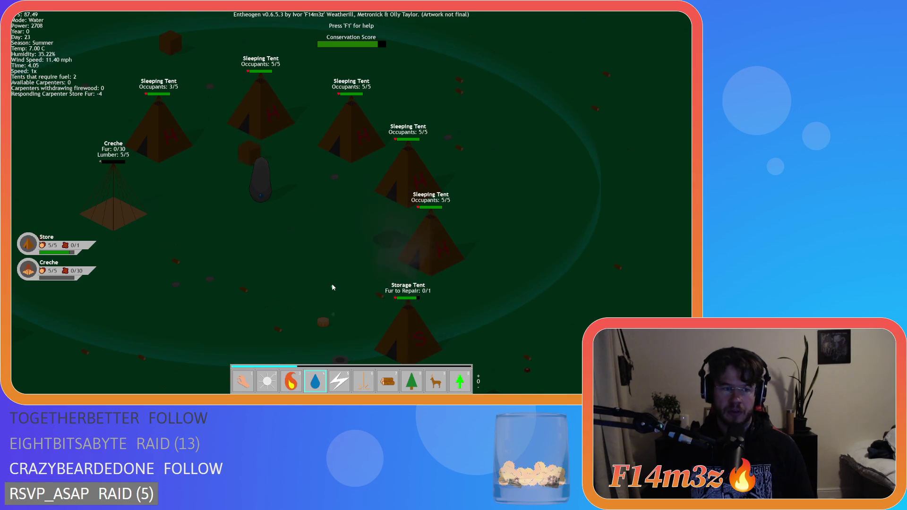
{"action": "key", "text": "1"}
{"action": "key", "text": "Escape"}
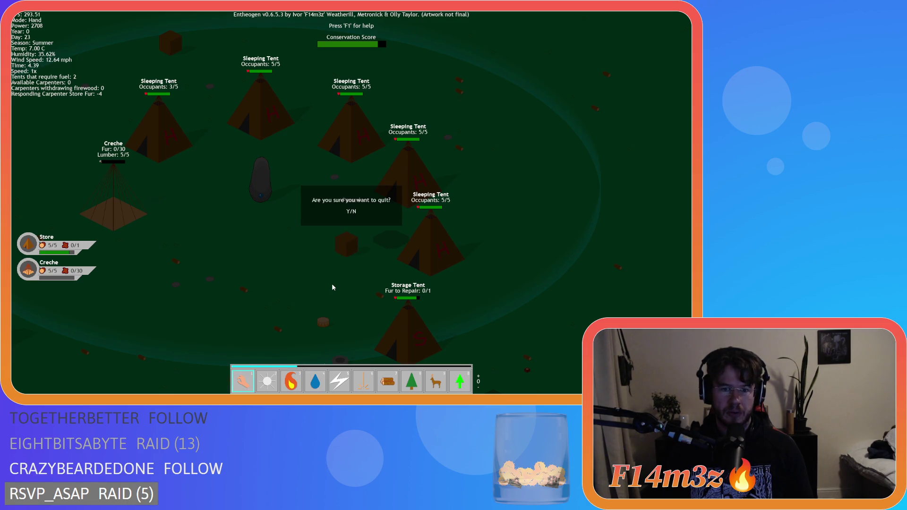
{"action": "key", "text": "y"}
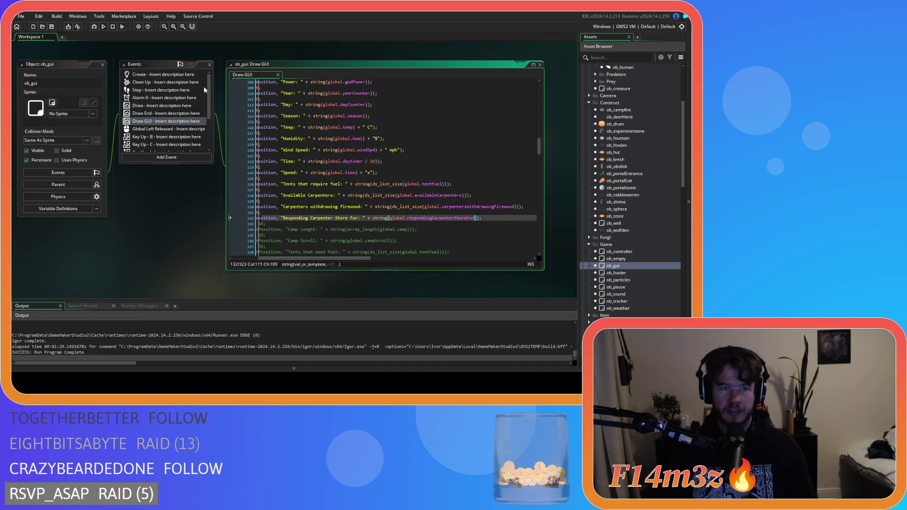
Step: Pan the workspace to ob_human's code and open sc_trackerBuildUpdate from trackerBuildUpdate
{"action": "scroll", "coordinate": [562, 227], "scroll_direction": "up", "scroll_amount": 10}
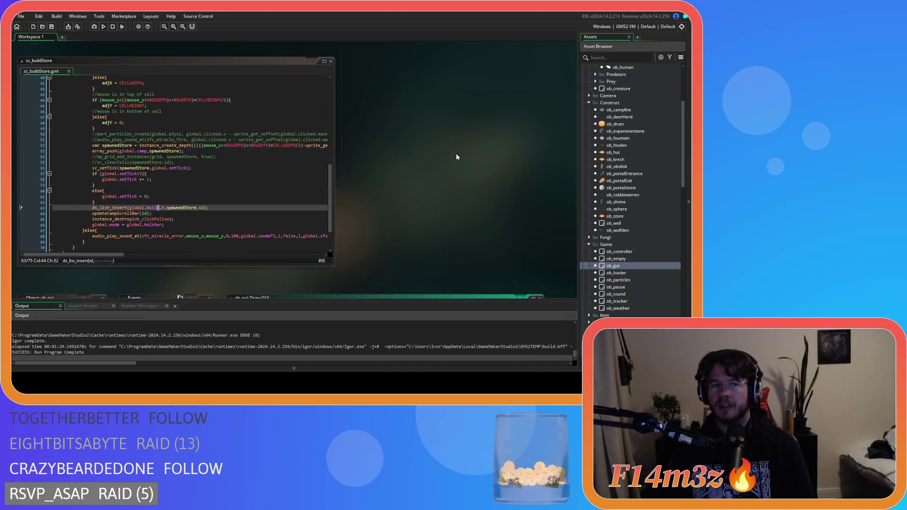
{"action": "scroll", "coordinate": [437, 182], "scroll_direction": "up", "scroll_amount": 10}
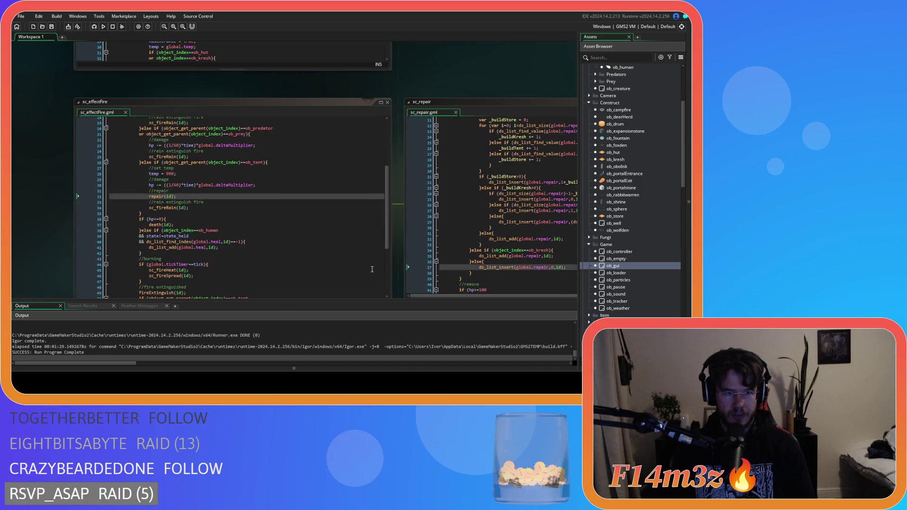
{"action": "scroll", "coordinate": [445, 146], "scroll_direction": "up", "scroll_amount": 3}
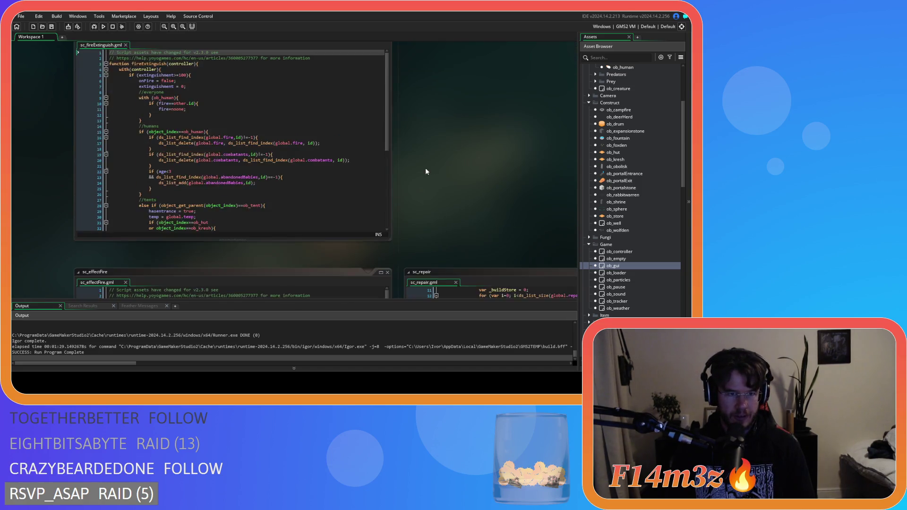
{"action": "scroll", "coordinate": [442, 181], "scroll_direction": "up", "scroll_amount": 6}
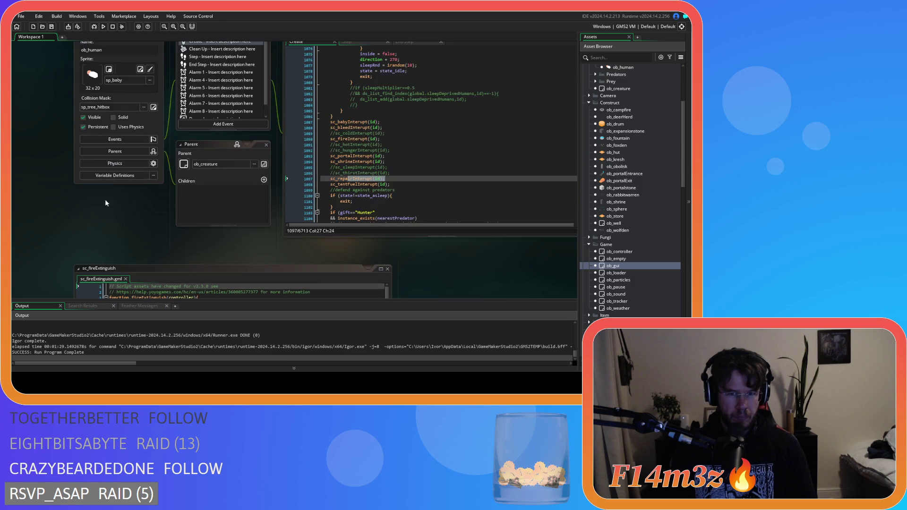
{"action": "scroll", "coordinate": [47, 189], "scroll_direction": "down", "scroll_amount": 5}
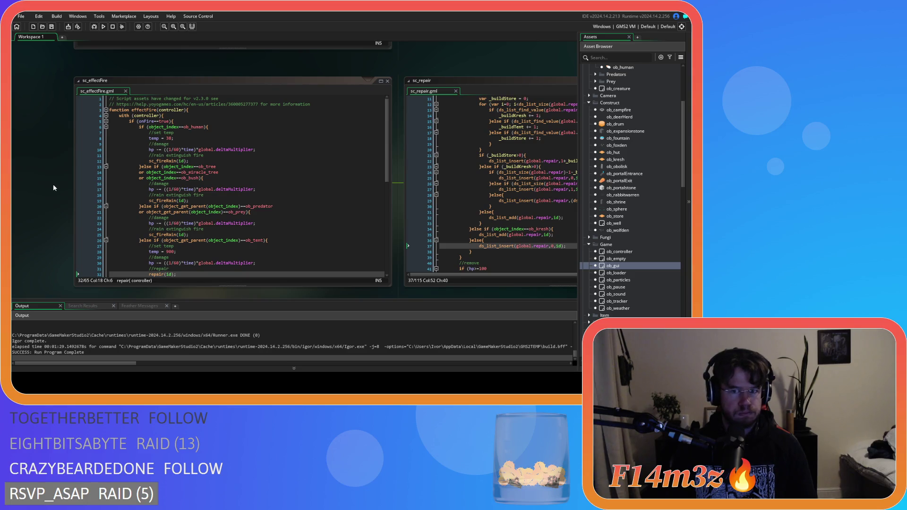
{"action": "scroll", "coordinate": [404, 86], "scroll_direction": "right", "scroll_amount": 5}
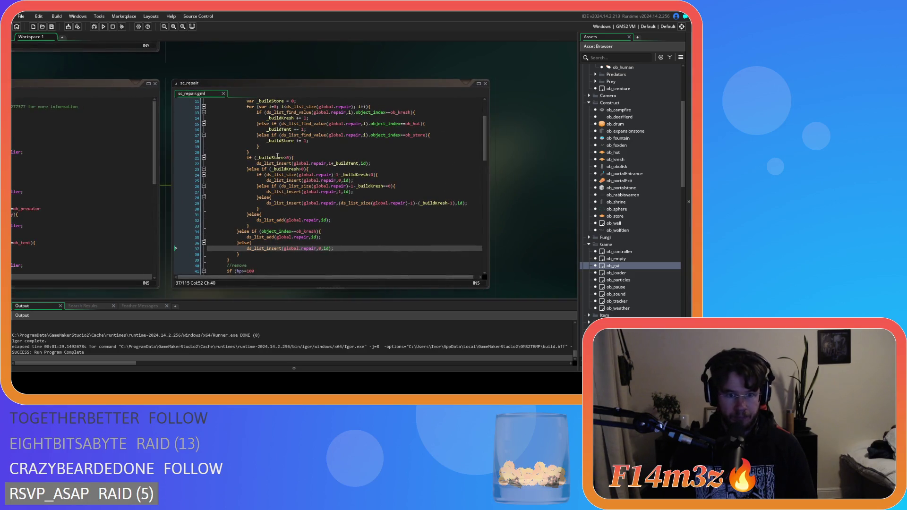
{"action": "mouse_move", "coordinate": [61, 292]}
{"action": "left_mouse_down"}
{"action": "mouse_move", "coordinate": [269, 223]}
{"action": "mouse_move", "coordinate": [320, 263]}
{"action": "mouse_move", "coordinate": [415, 182]}
{"action": "left_mouse_up"}
{"action": "mouse_move", "coordinate": [122, 209]}
{"action": "left_mouse_down"}
{"action": "mouse_move", "coordinate": [143, 68]}
{"action": "mouse_move", "coordinate": [84, 82]}
{"action": "mouse_move", "coordinate": [91, 161]}
{"action": "mouse_move", "coordinate": [81, 219]}
{"action": "mouse_move", "coordinate": [87, 84]}
{"action": "mouse_move", "coordinate": [73, 120]}
{"action": "mouse_move", "coordinate": [91, 161]}
{"action": "left_mouse_up"}
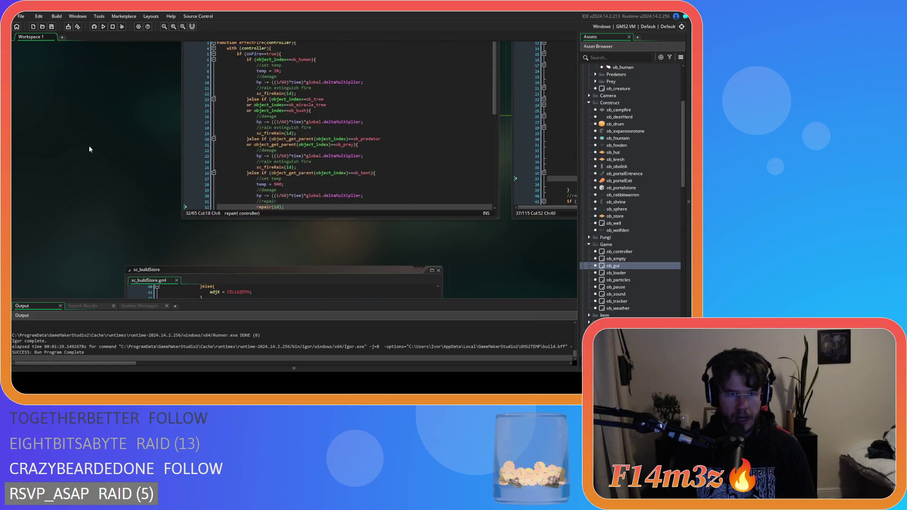
{"action": "scroll", "coordinate": [74, 171], "scroll_direction": "down", "scroll_amount": 10}
{"action": "scroll", "coordinate": [74, 166], "scroll_direction": "up", "scroll_amount": 2}
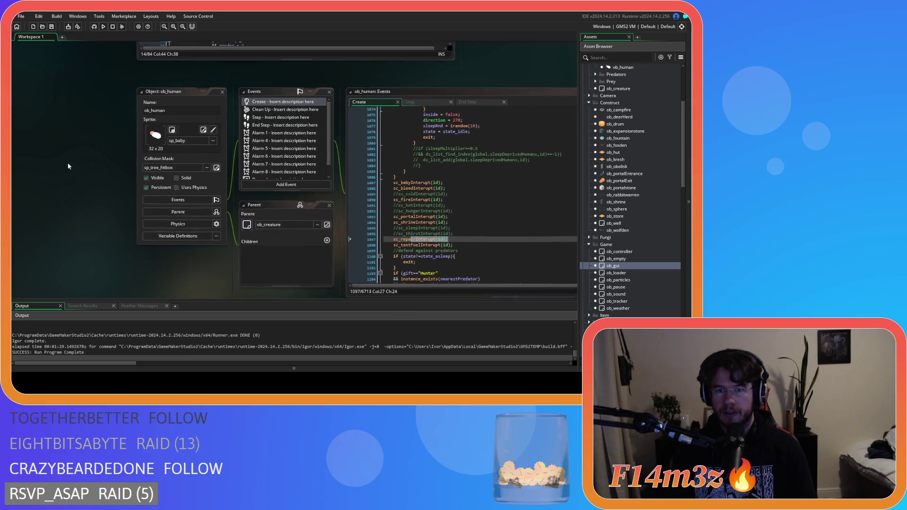
{"action": "left_click_drag", "start_coordinate": [432, 73], "coordinate": [337, 73]}
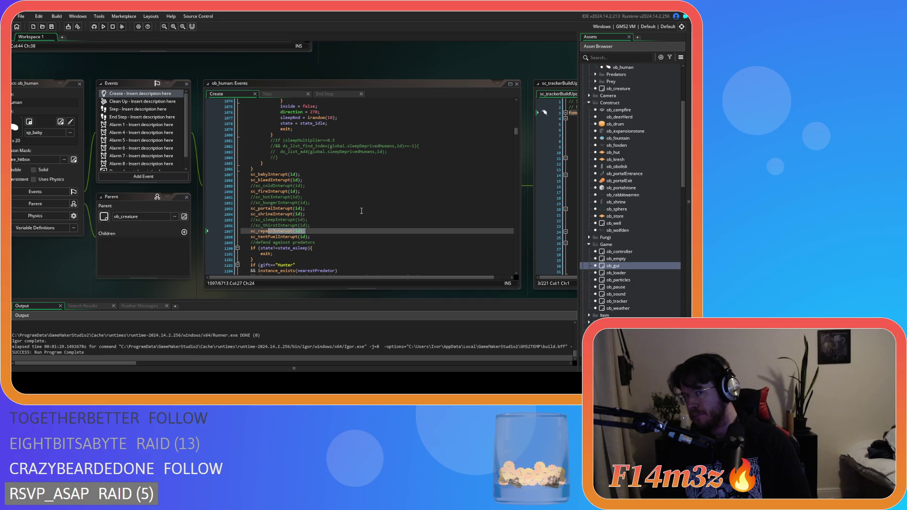
{"action": "scroll", "coordinate": [356, 201], "scroll_direction": "up", "scroll_amount": 20}
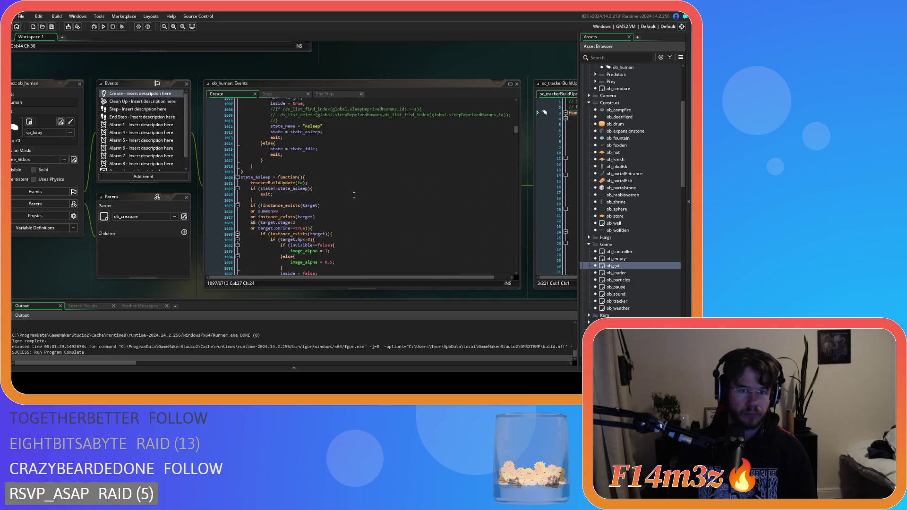
{"action": "middle_click", "coordinate": [282, 154]}
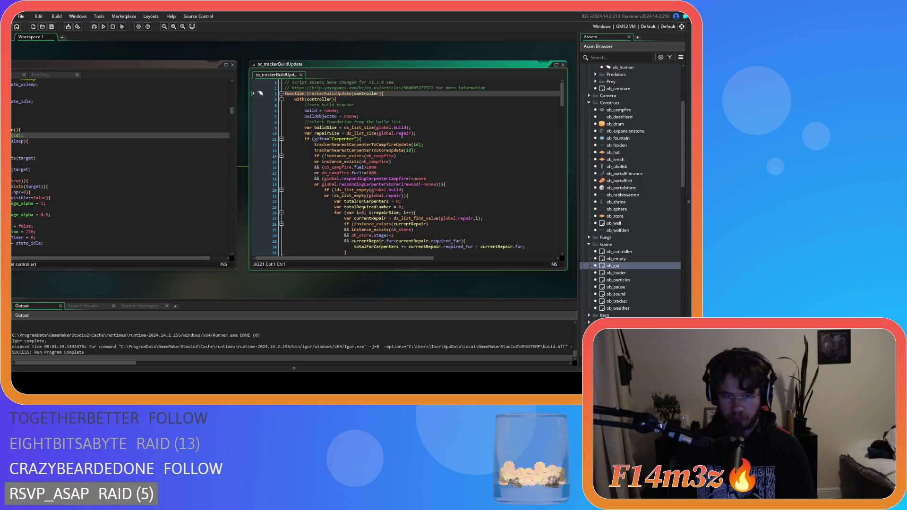
{"action": "left_click", "coordinate": [392, 138]}
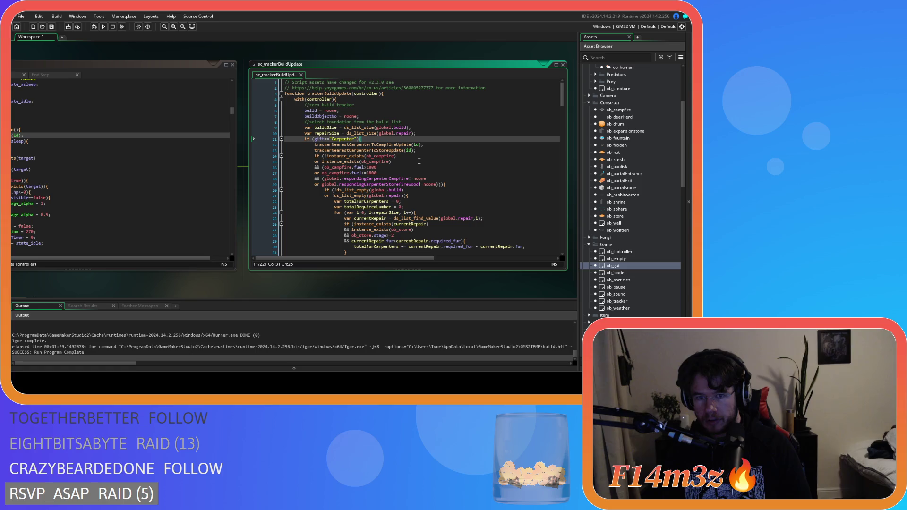
{"action": "scroll", "coordinate": [417, 167], "scroll_direction": "down", "scroll_amount": 3}
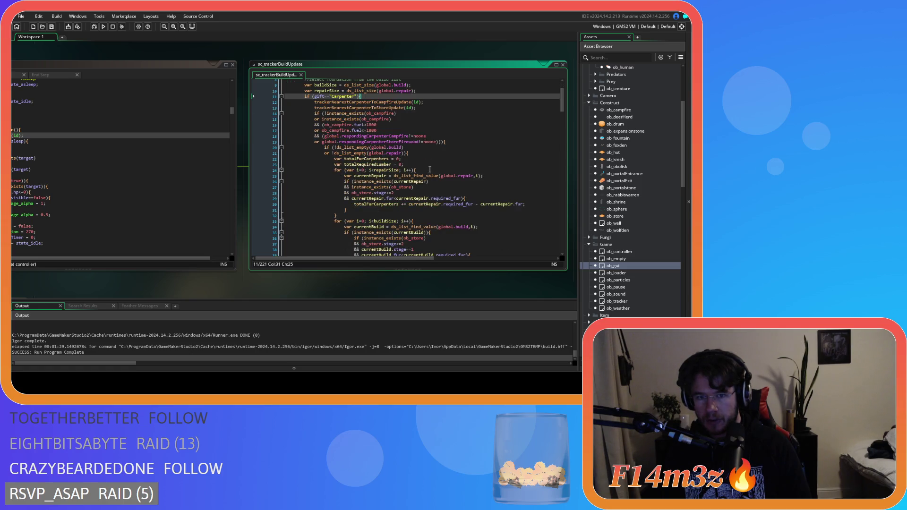
{"action": "left_click", "coordinate": [458, 143]}
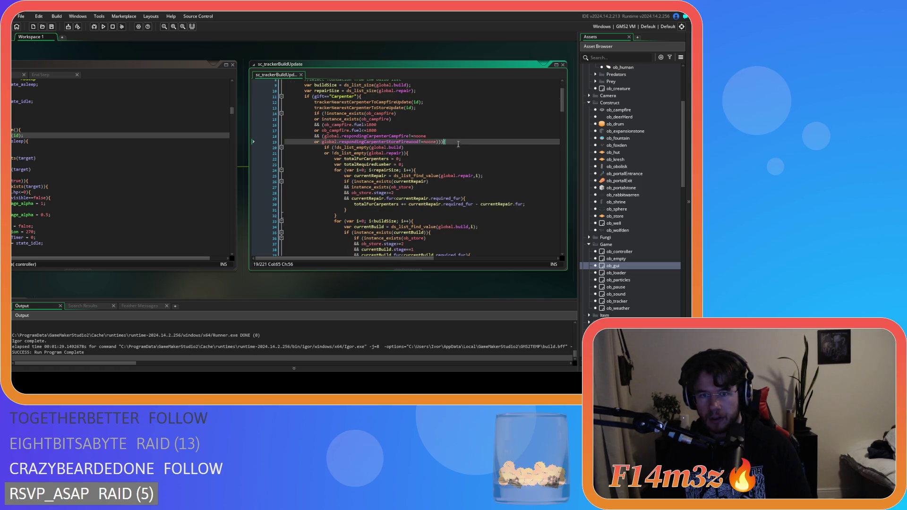
{"action": "scroll", "coordinate": [452, 166], "scroll_direction": "up", "scroll_amount": 2}
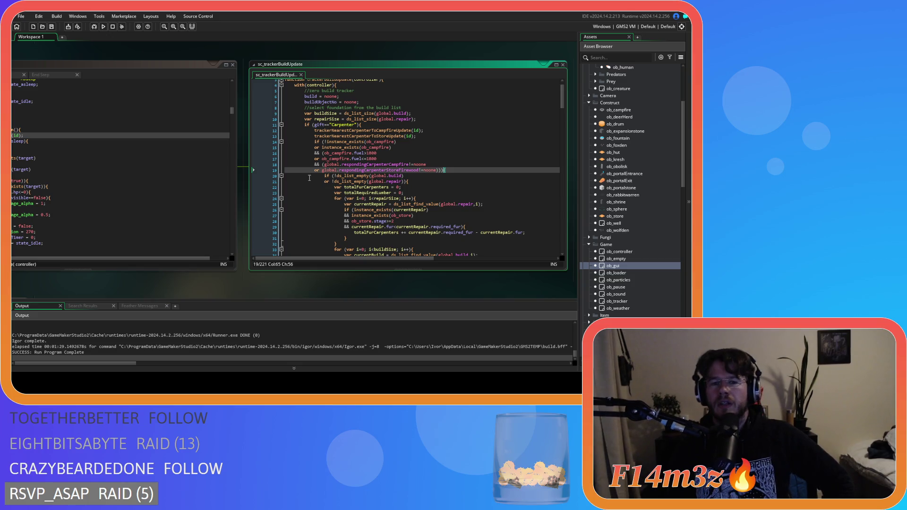
Step: Inspect the carpenter campfire and store conditions on lines 11–19 and their brackets
{"action": "left_click", "coordinate": [457, 176]}
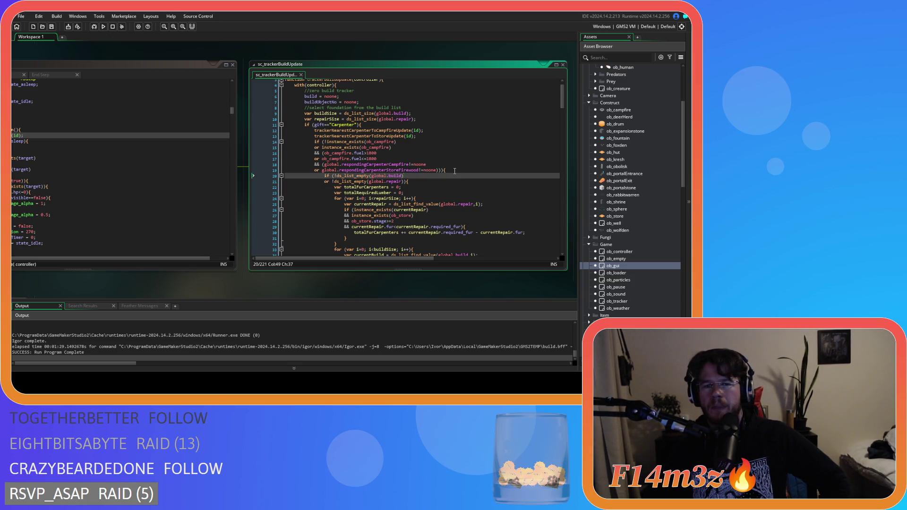
{"action": "left_click", "coordinate": [455, 171]}
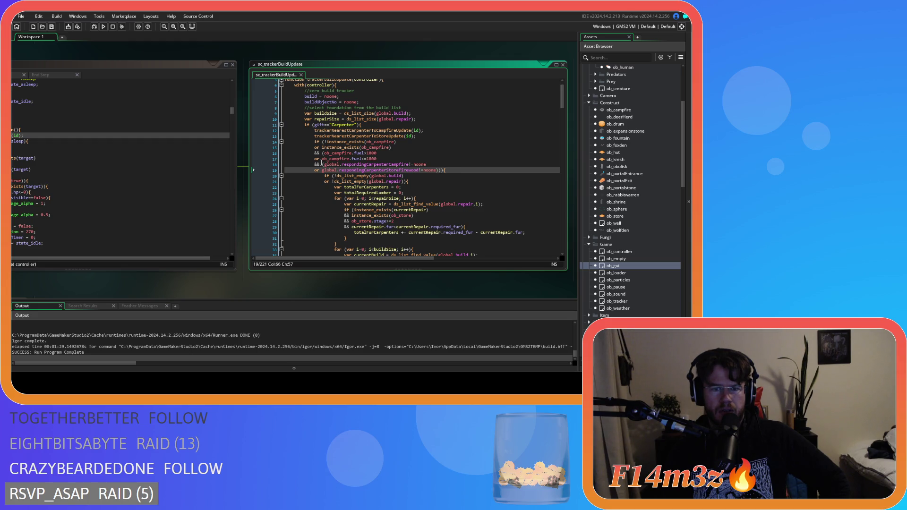
{"action": "left_click", "coordinate": [322, 164]}
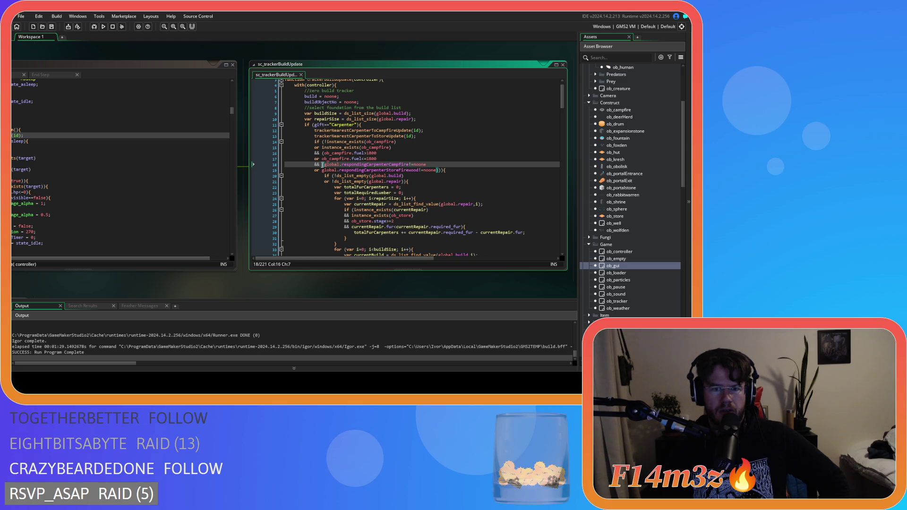
{"action": "left_click", "coordinate": [320, 141]}
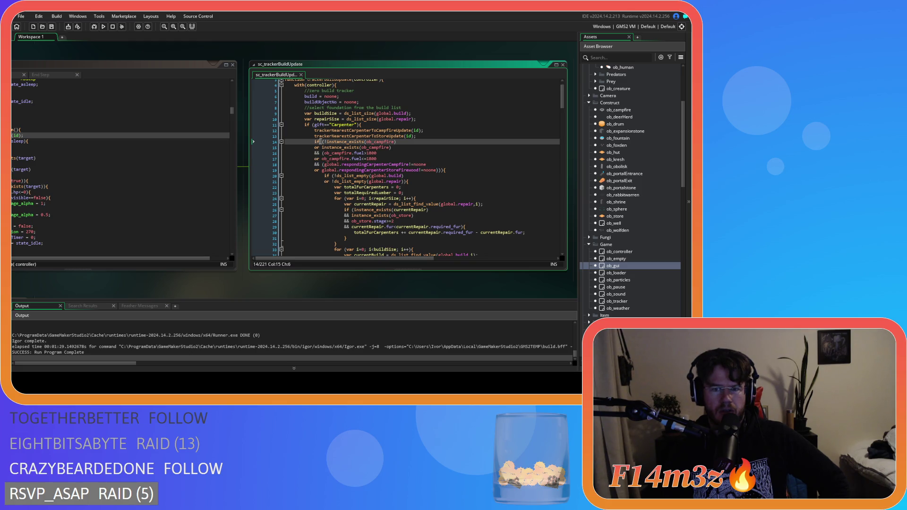
{"action": "key", "text": "Right"}
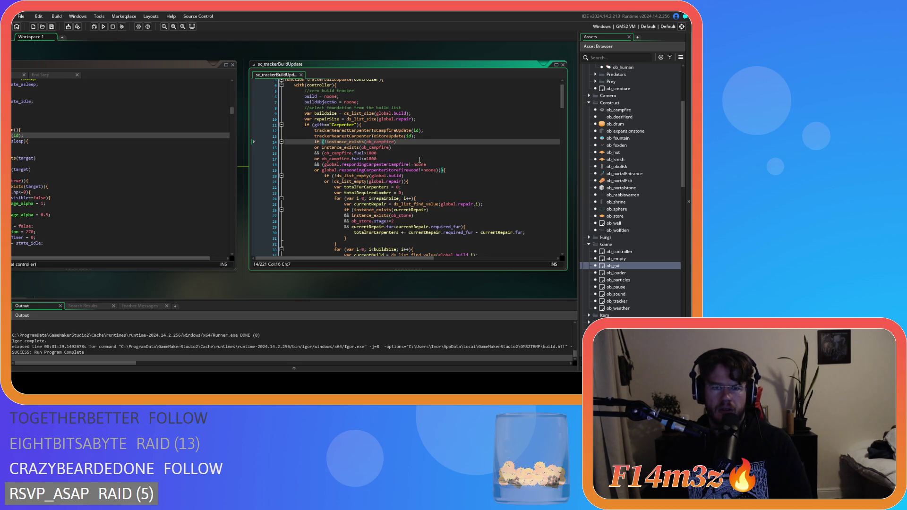
{"action": "key", "text": "Down"}
{"action": "key", "text": "Down"}
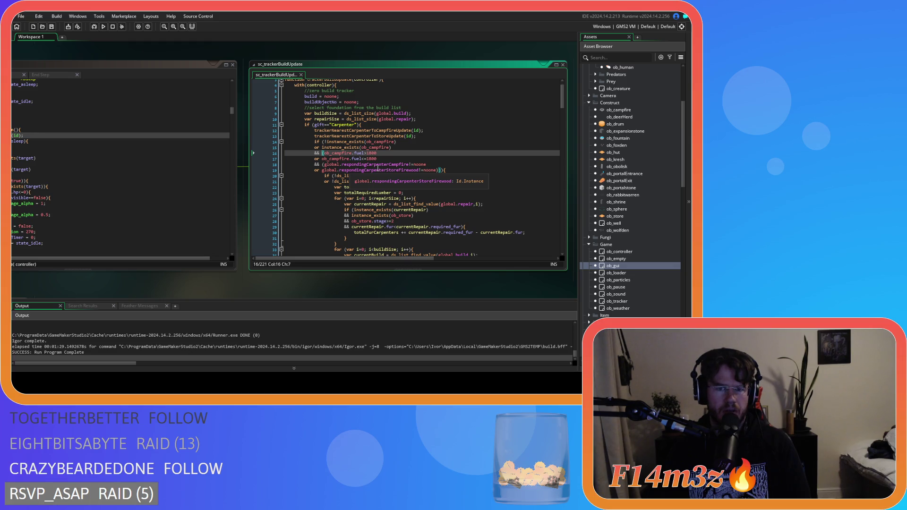
{"action": "left_click", "coordinate": [464, 171]}
{"action": "scroll", "coordinate": [464, 172], "scroll_direction": "down", "scroll_amount": 10}
{"action": "scroll", "coordinate": [463, 172], "scroll_direction": "down", "scroll_amount": 20}
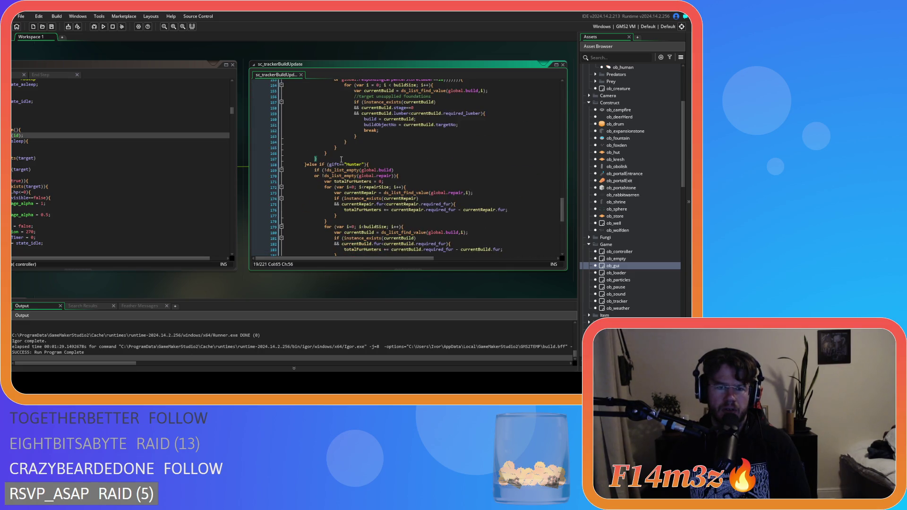
{"action": "scroll", "coordinate": [339, 161], "scroll_direction": "up", "scroll_amount": 6}
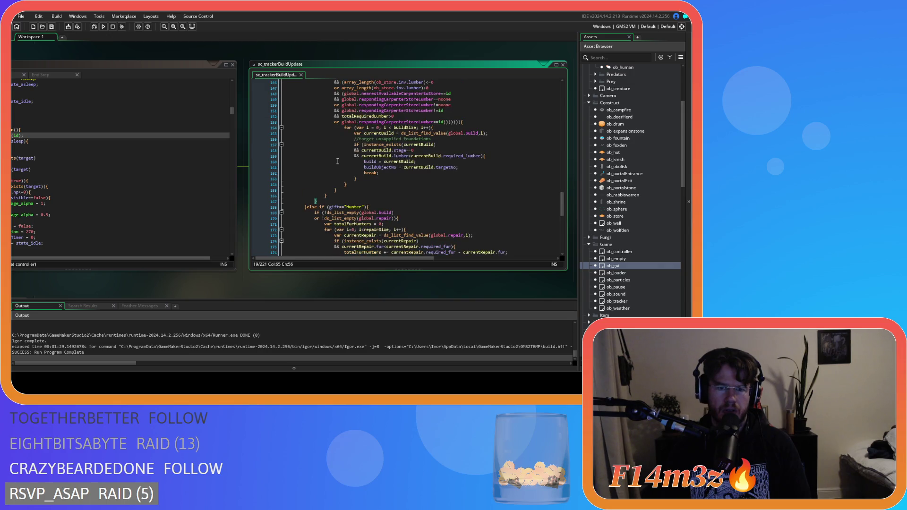
{"action": "scroll", "coordinate": [551, 193], "scroll_direction": "up", "scroll_amount": 5}
{"action": "scroll", "coordinate": [545, 181], "scroll_direction": "up", "scroll_amount": 4}
{"action": "scroll", "coordinate": [543, 189], "scroll_direction": "up", "scroll_amount": 20}
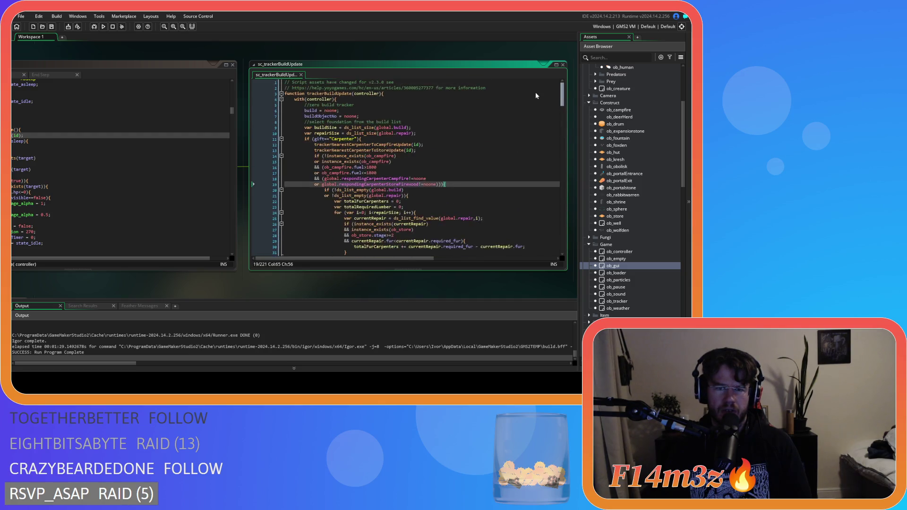
{"action": "left_click", "coordinate": [401, 140]}
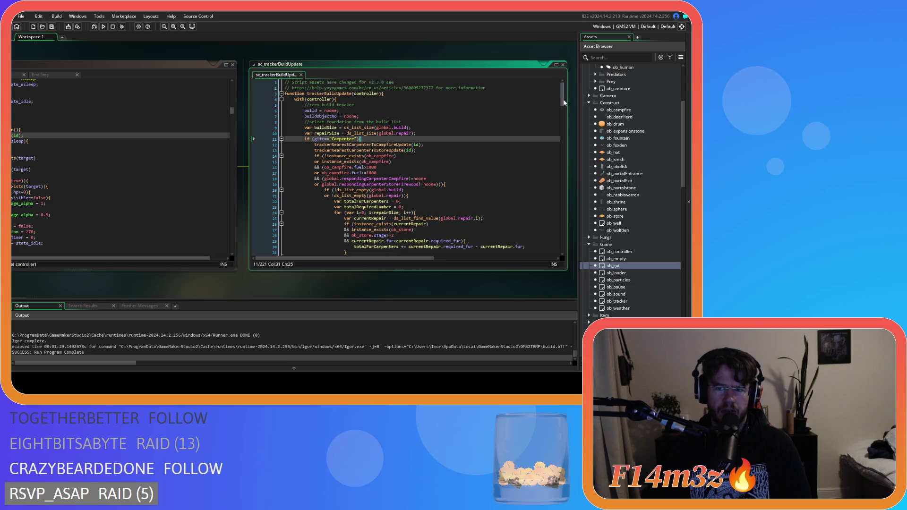
{"action": "scroll", "coordinate": [563, 102], "scroll_direction": "down", "scroll_amount": 2}
{"action": "left_click", "coordinate": [471, 144]}
Step: Delete the campfire condition's closing brace on line 167
{"action": "left_click_drag", "start_coordinate": [562, 100], "coordinate": [561, 211]}
{"action": "left_click", "coordinate": [322, 137]}
{"action": "key", "text": "BackSpace"}
Step: Comment out condition lines 14–19, save the script, and run the game
{"action": "left_click_drag", "start_coordinate": [562, 215], "coordinate": [562, 90]}
{"action": "mouse_move", "coordinate": [450, 185]}
{"action": "left_mouse_down"}
{"action": "mouse_move", "coordinate": [311, 149]}
{"action": "mouse_move", "coordinate": [313, 161]}
{"action": "left_mouse_up"}
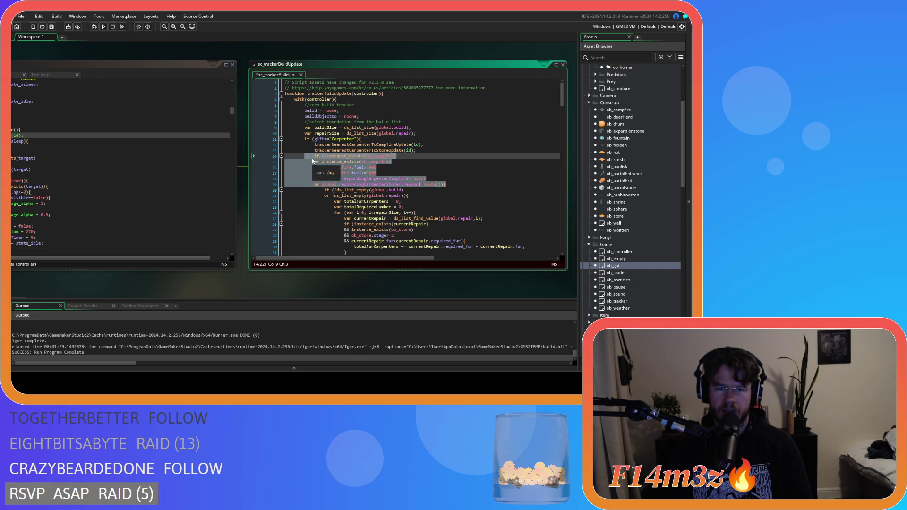
{"action": "key", "text": "ctrl+k"}
{"action": "left_click", "coordinate": [468, 171]}
{"action": "key", "text": "ctrl+s"}
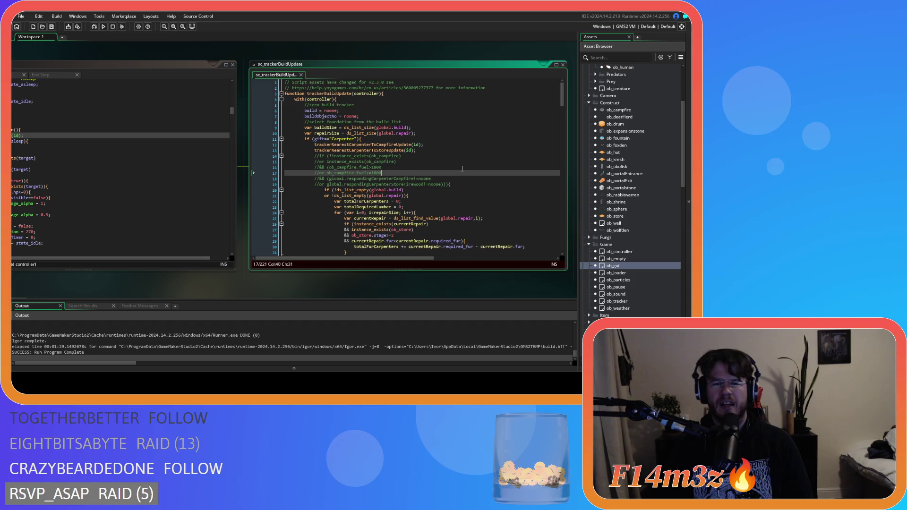
{"action": "left_click", "coordinate": [462, 168]}
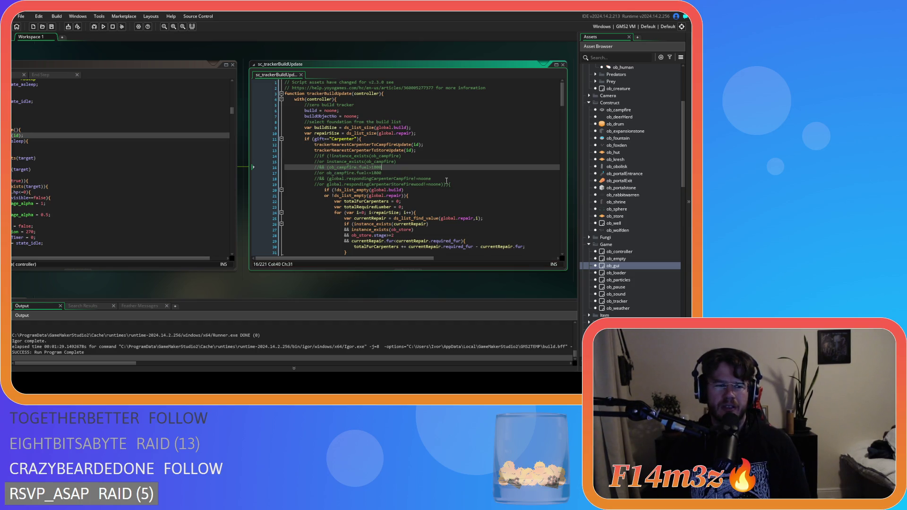
{"action": "key", "text": "F5"}
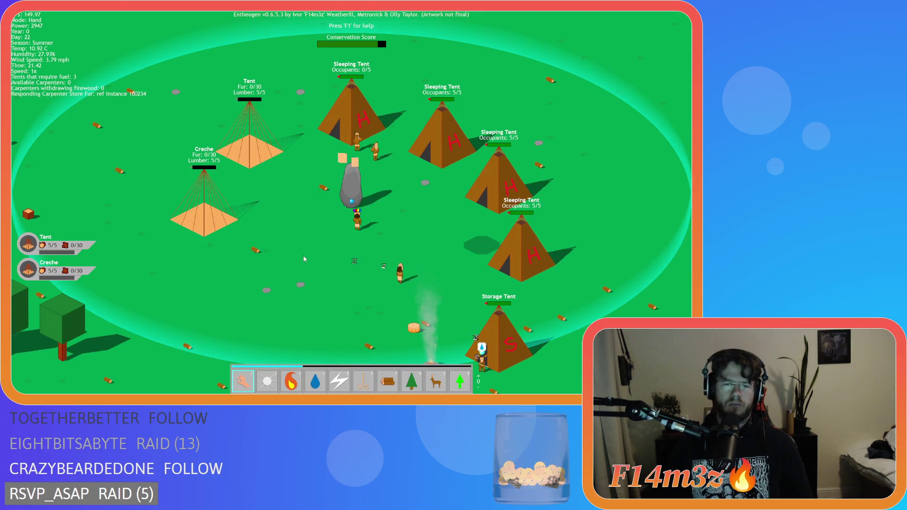
Step: Look over the camp and inspect the villager working near the Tent in the Tribe panel
{"action": "key", "text": "w"}
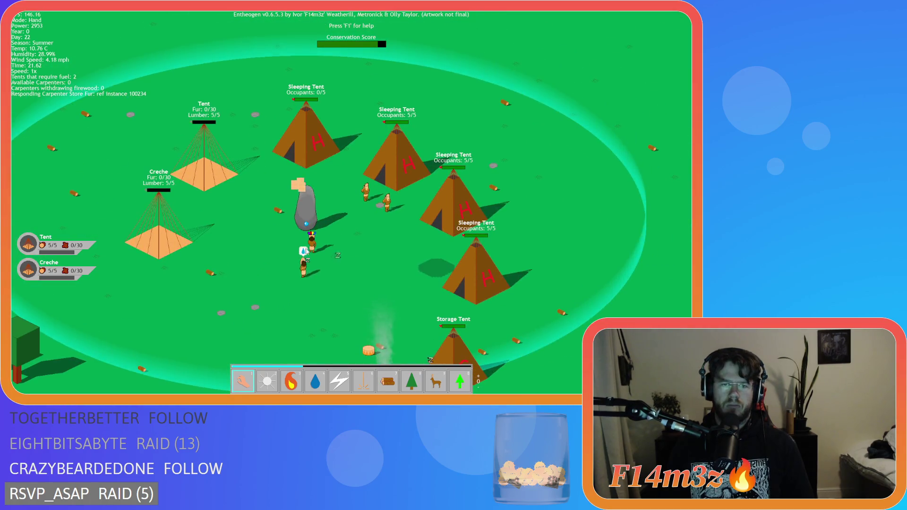
{"action": "key", "text": "d"}
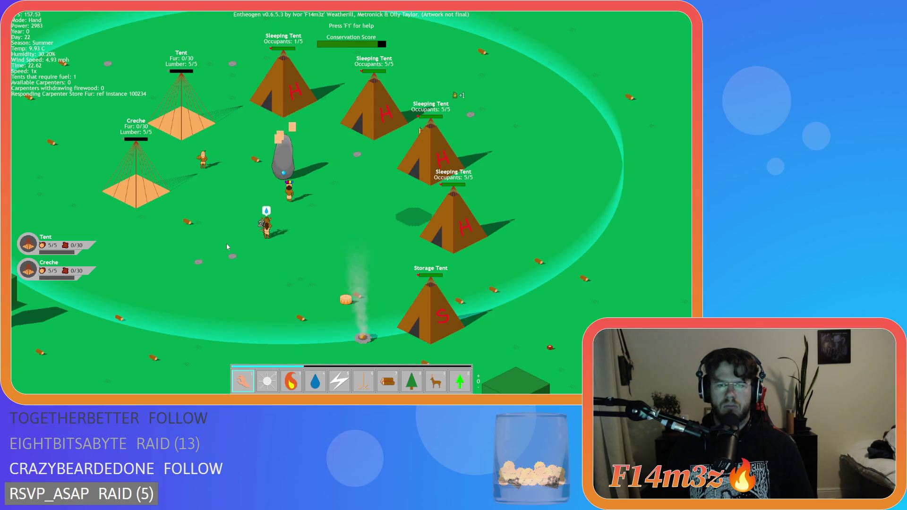
{"action": "key", "text": "a"}
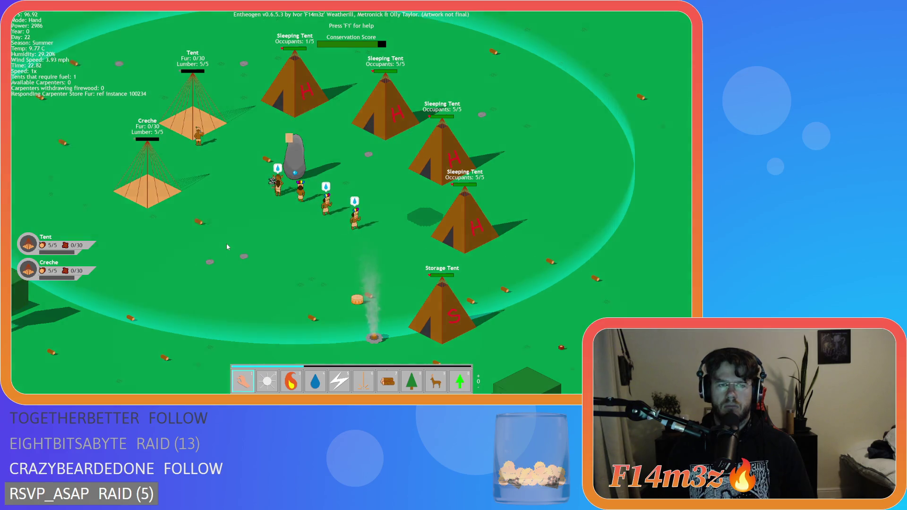
{"action": "key", "text": "a"}
{"action": "key", "text": "d"}
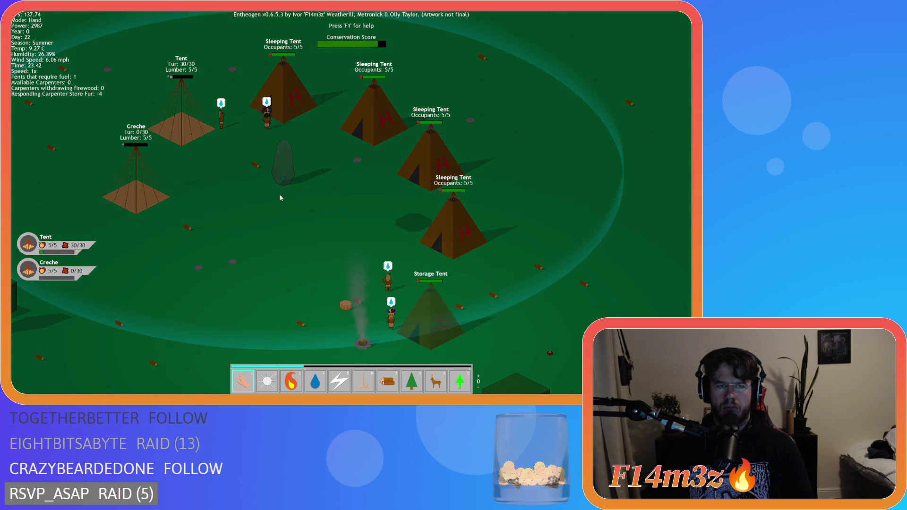
{"action": "left_click", "coordinate": [222, 122]}
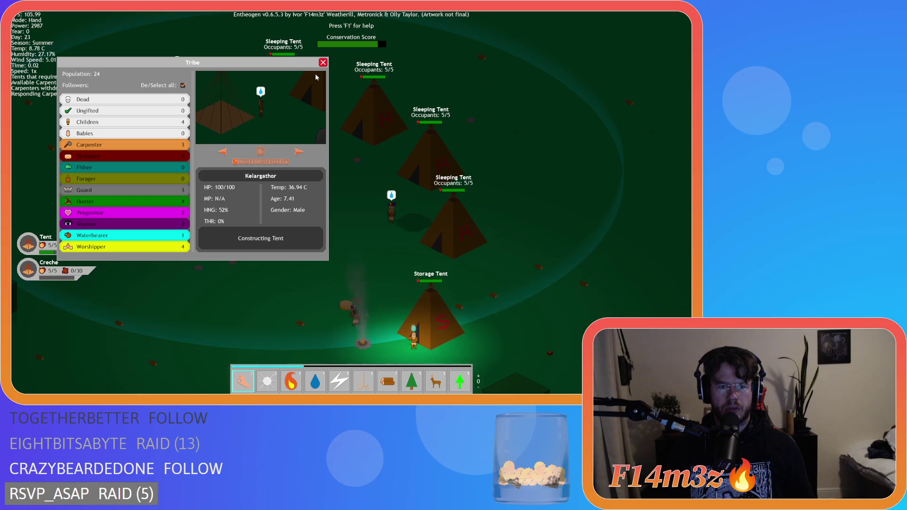
{"action": "left_click", "coordinate": [323, 62]}
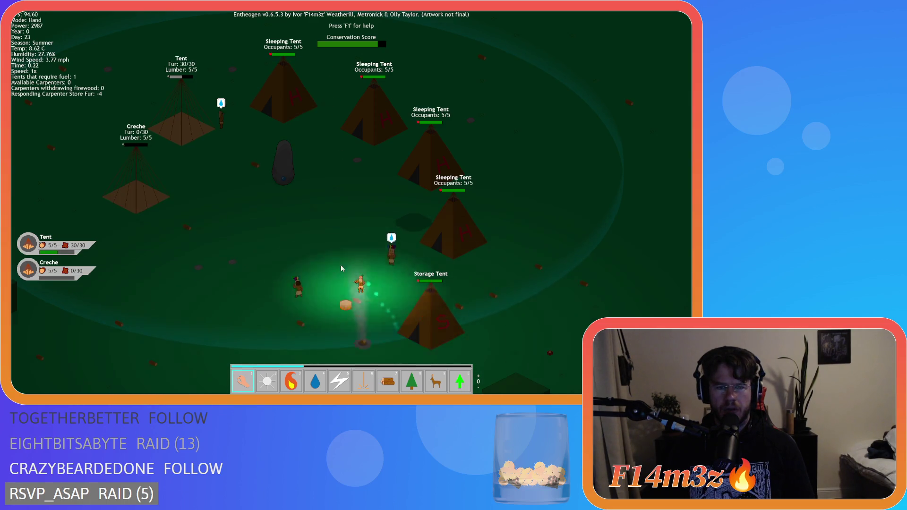
{"action": "left_click", "coordinate": [220, 116]}
{"action": "left_click", "coordinate": [323, 62]}
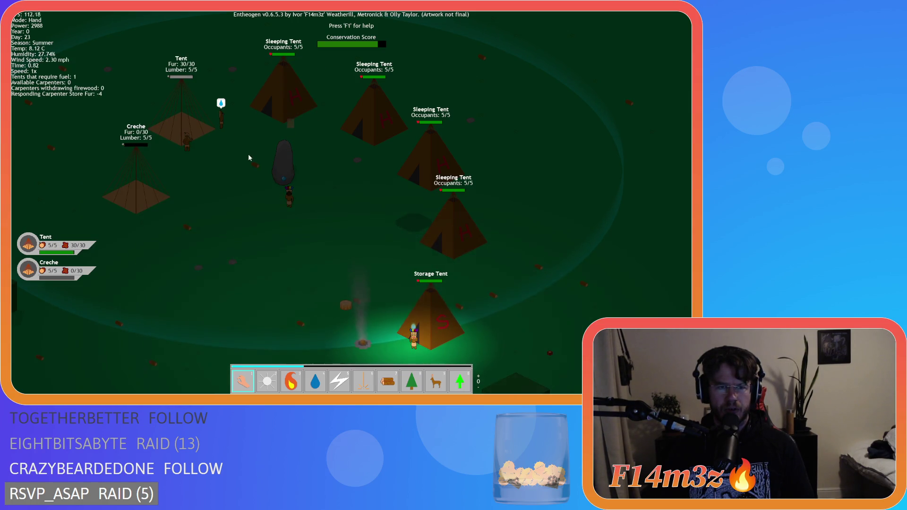
Step: Set the Storage Tent on fire, douse it with water, then bring up the quit prompt
{"action": "key", "text": "5"}
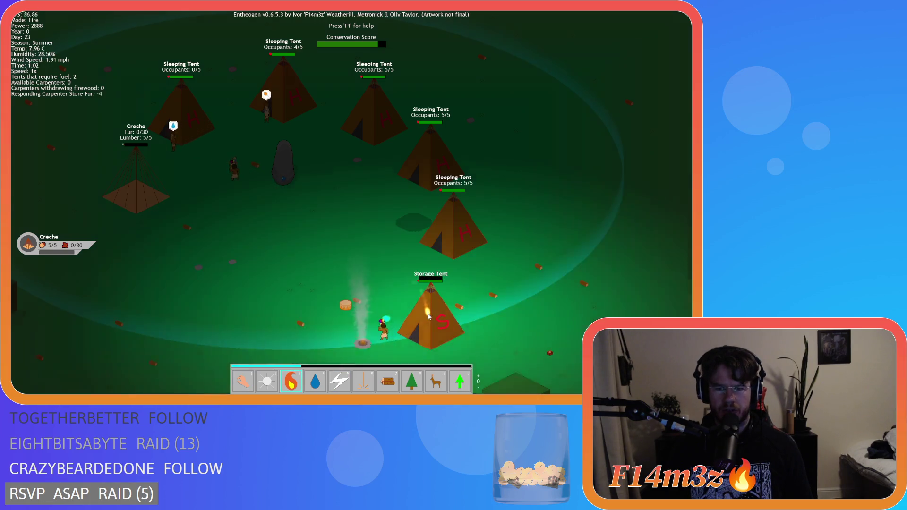
{"action": "left_click", "coordinate": [338, 184]}
{"action": "key", "text": "1"}
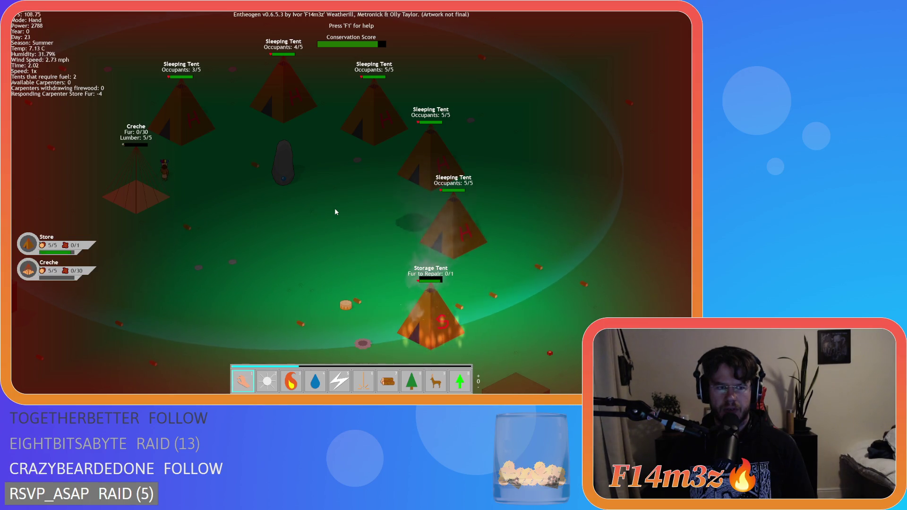
{"action": "key", "text": "4"}
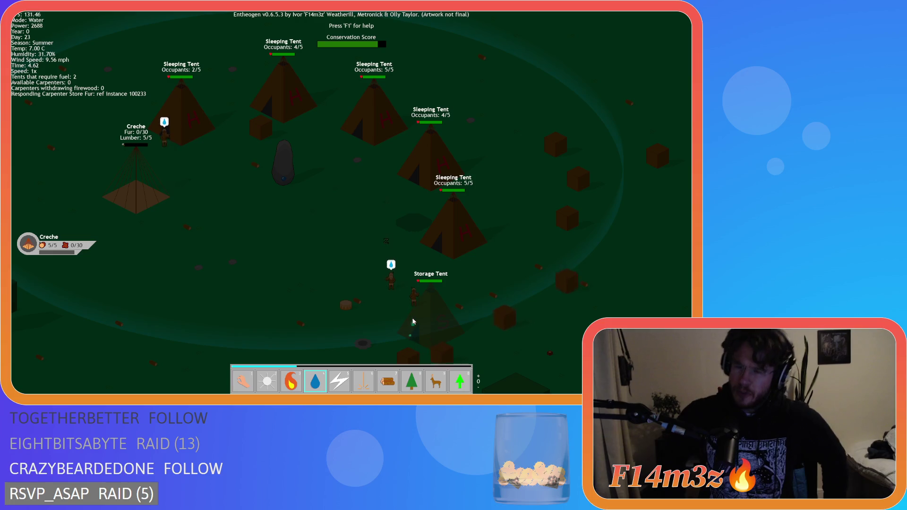
{"action": "key", "text": "1"}
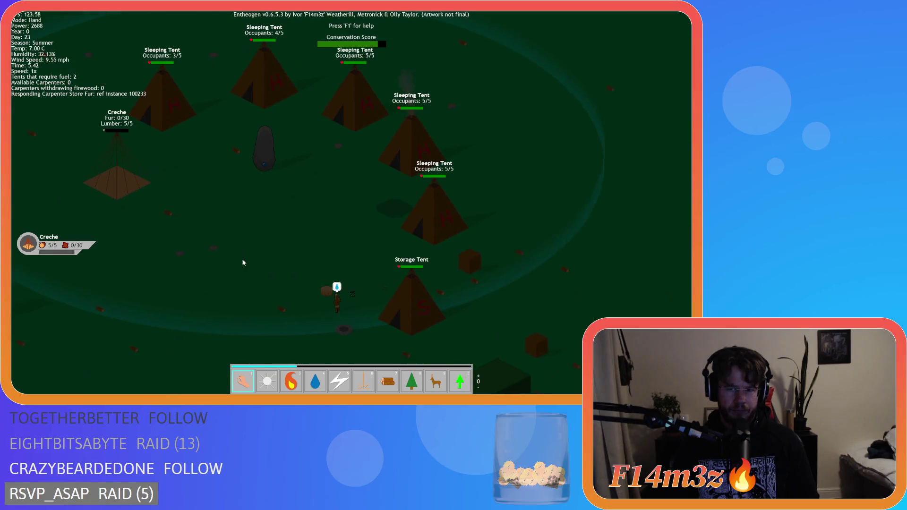
{"action": "key", "text": "Escape"}
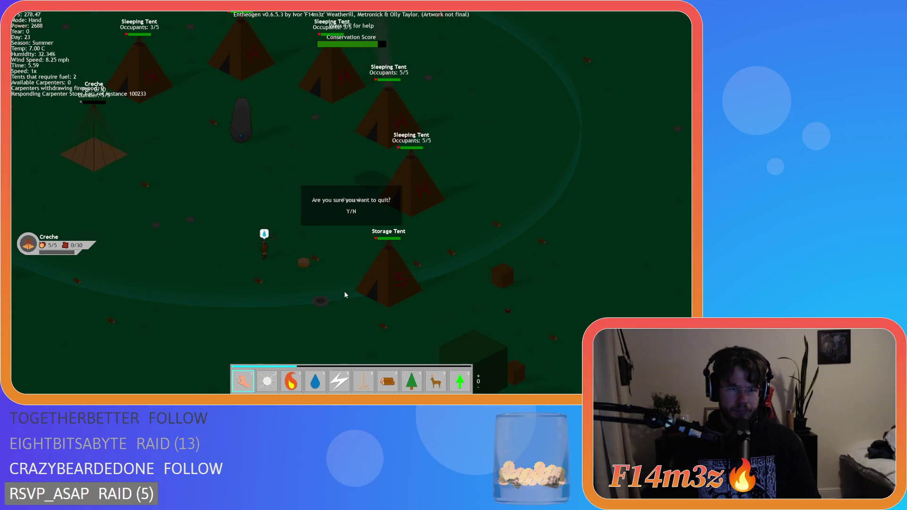
Step: Confirm quitting the game and review the commented lines 14–19 in sc_trackerBuildUpdate
{"action": "key", "text": "y"}
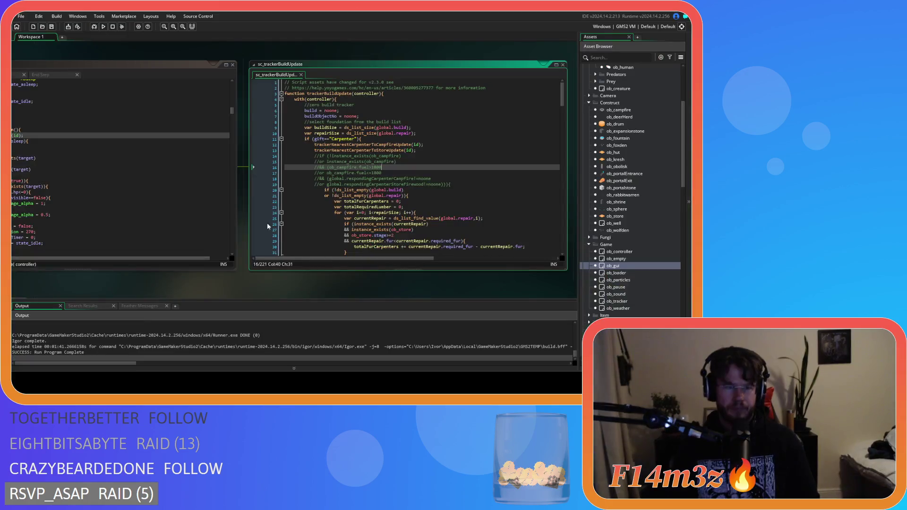
{"action": "left_click", "coordinate": [144, 159]}
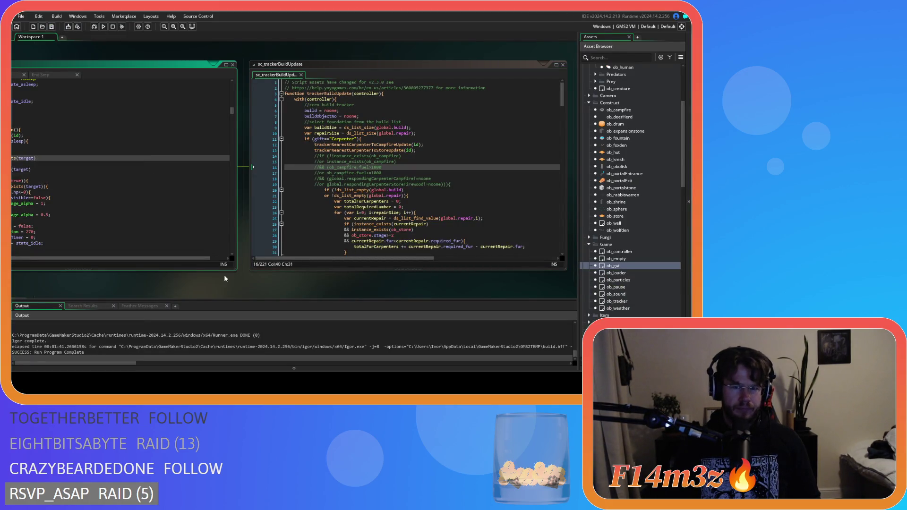
{"action": "left_click_drag", "start_coordinate": [450, 185], "coordinate": [228, 159]}
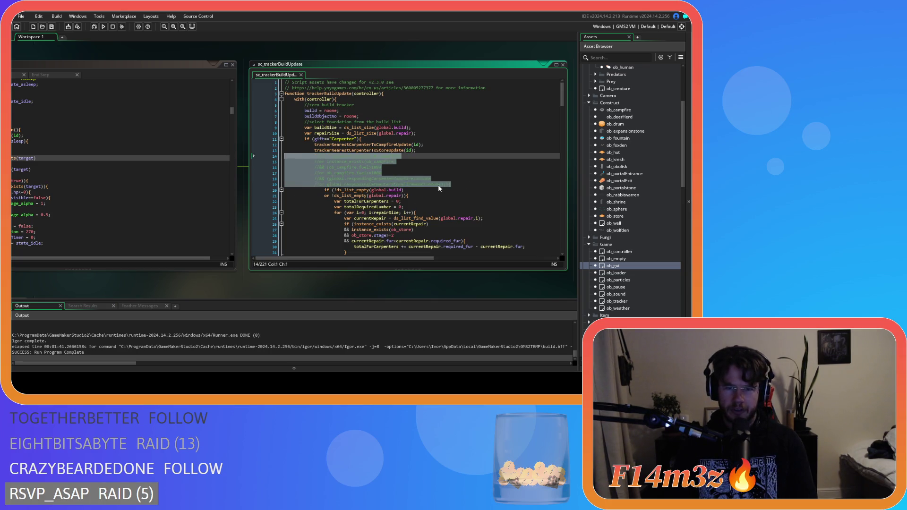
{"action": "key", "text": "Down"}
{"action": "key", "text": "Down"}
{"action": "key", "text": "End"}
Step: Close every open editor window with the workspace's Windows > Close All
{"action": "right_click", "coordinate": [190, 263]}
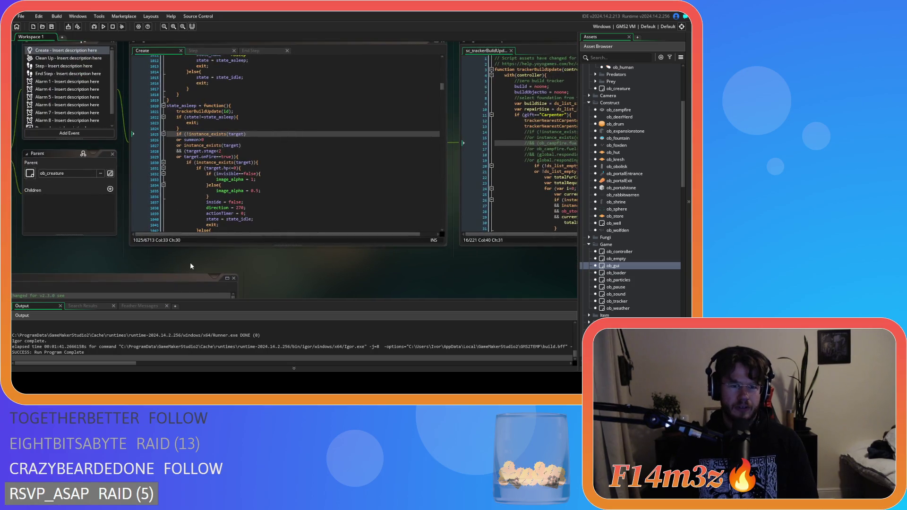
{"action": "mouse_move", "coordinate": [210, 274]}
{"action": "left_click", "coordinate": [237, 325]}
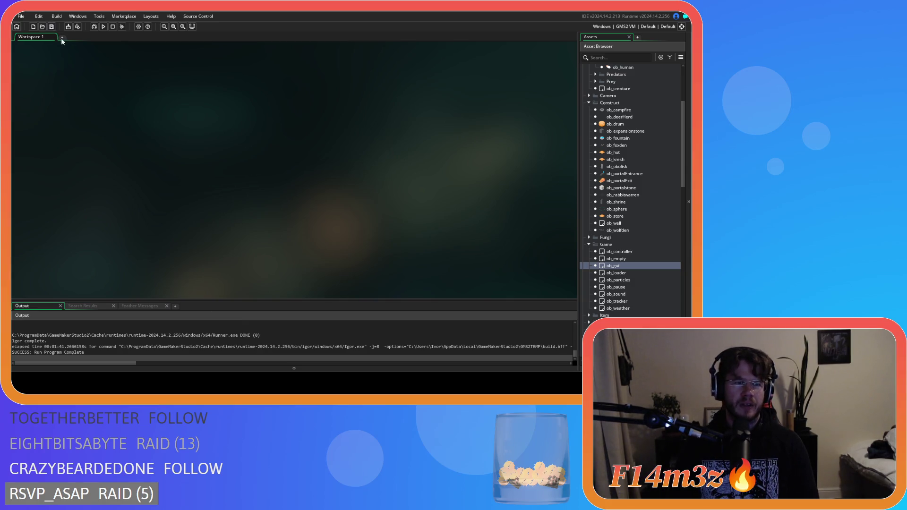
Step: Collapse the Game, Construct, Animal, Build, Effects, Scripts and Objects folders, then build and run with F5
{"action": "left_click", "coordinate": [589, 245]}
{"action": "left_click", "coordinate": [588, 102]}
{"action": "scroll", "coordinate": [595, 118], "scroll_direction": "up", "scroll_amount": 2}
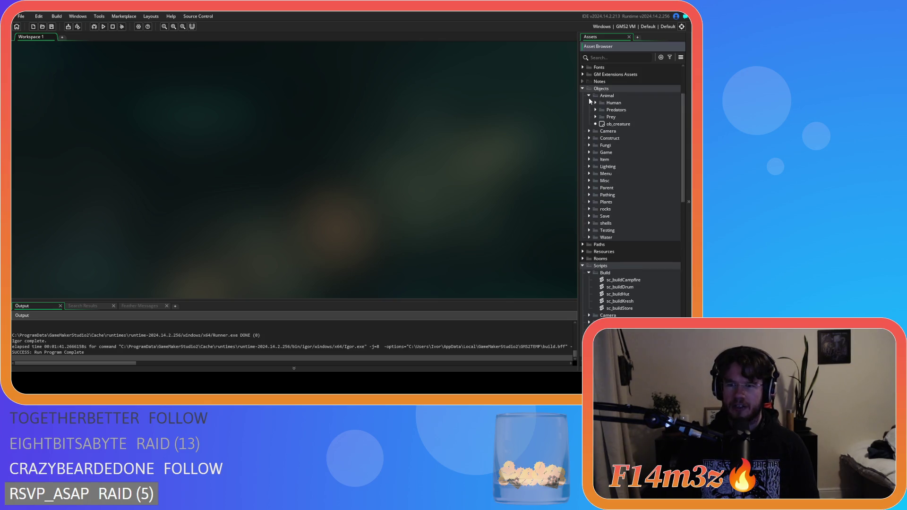
{"action": "left_click", "coordinate": [589, 96]}
{"action": "left_click", "coordinate": [589, 244]}
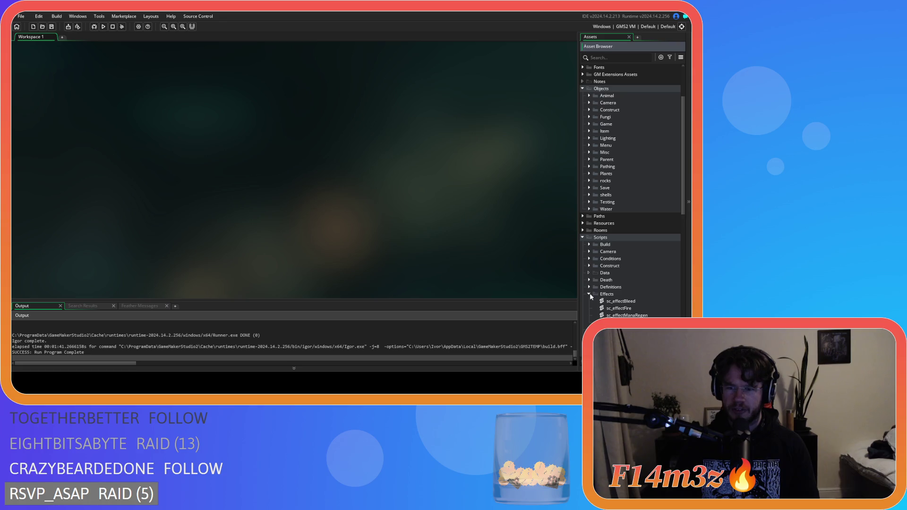
{"action": "left_click", "coordinate": [589, 295]}
{"action": "left_click", "coordinate": [584, 239]}
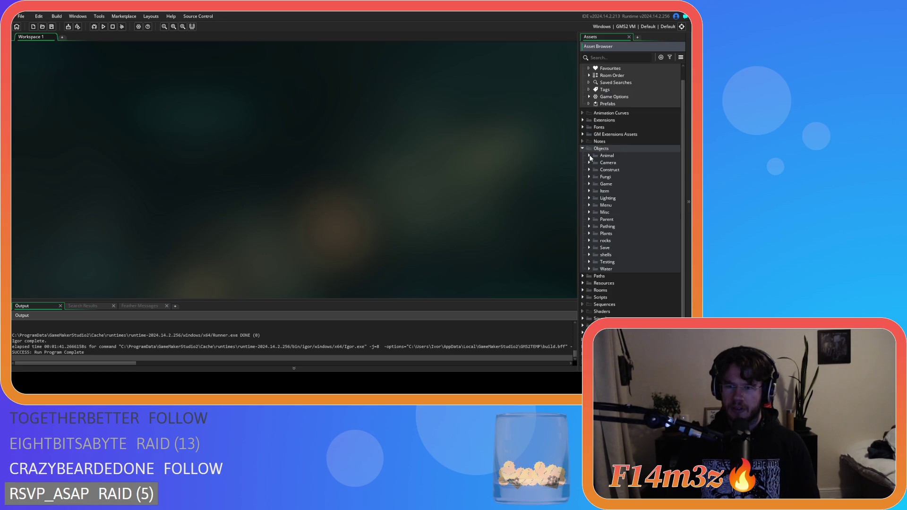
{"action": "left_click", "coordinate": [584, 152]}
{"action": "left_click", "coordinate": [66, 55]}
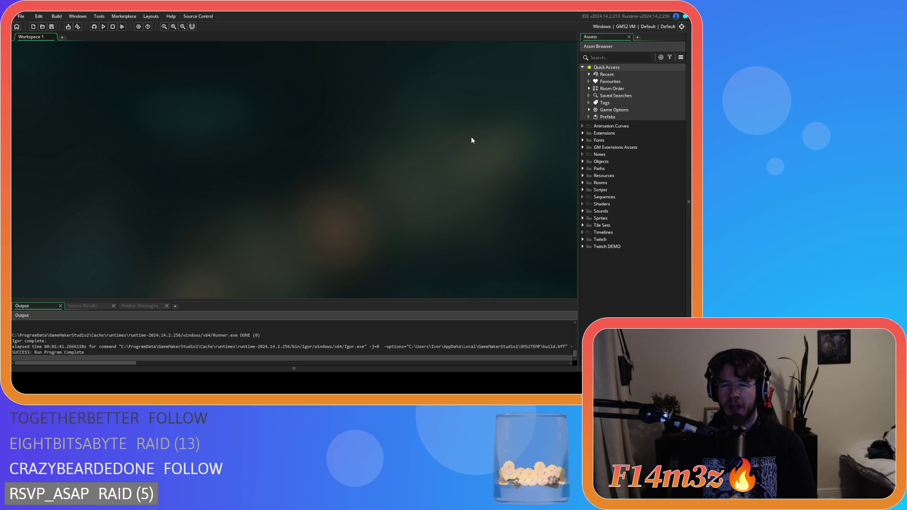
{"action": "key", "text": "F5"}
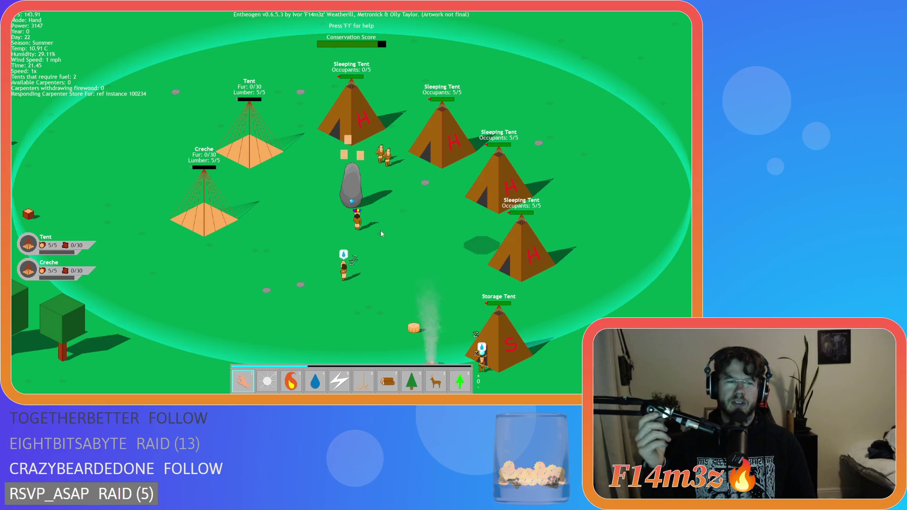
Step: Quit the running game to the main menu and close its window
{"action": "key", "text": "Escape"}
{"action": "key", "text": "Return"}
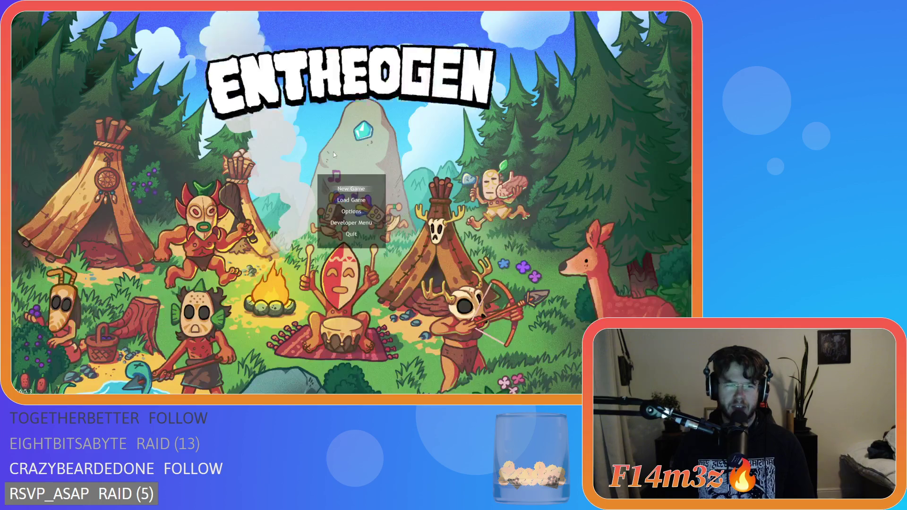
{"action": "key", "text": "alt+F4"}
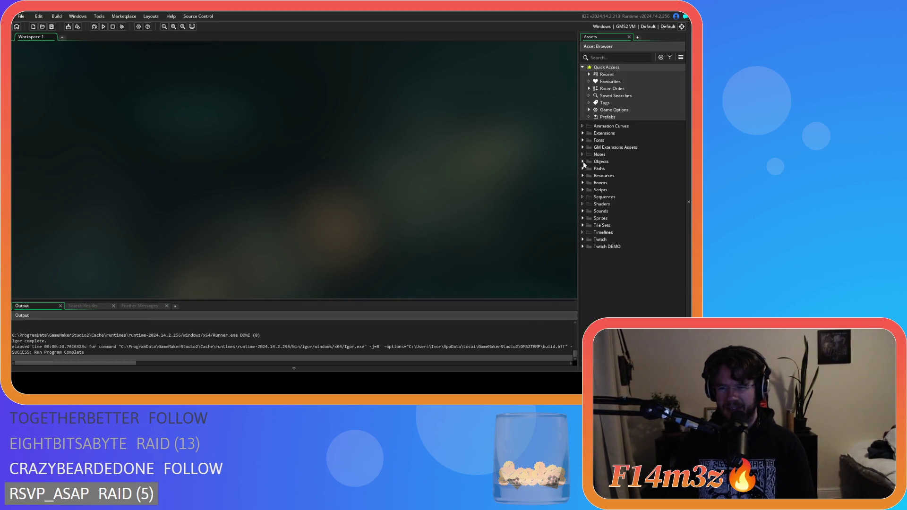
Step: Expand Objects > Animal > Human and select ob_human
{"action": "left_click", "coordinate": [582, 162]}
{"action": "left_click", "coordinate": [588, 169]}
{"action": "left_click", "coordinate": [595, 176]}
{"action": "left_click", "coordinate": [623, 183]}
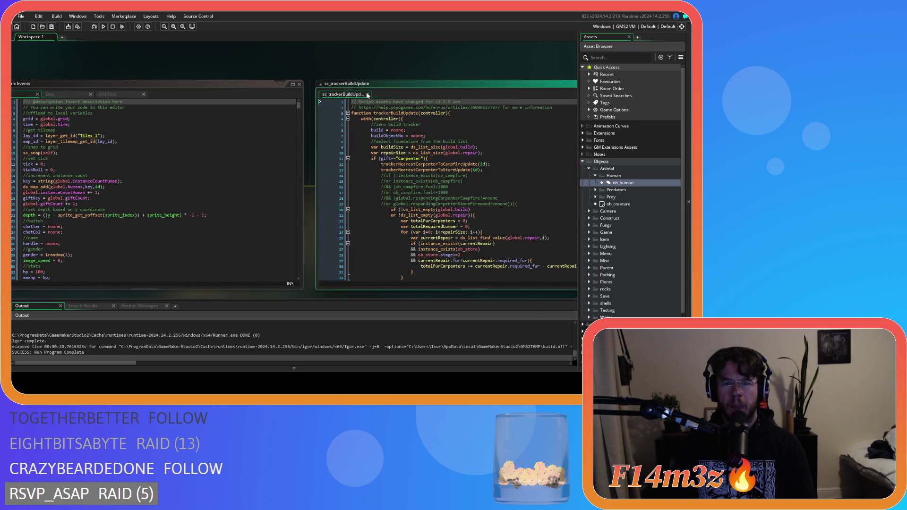
Step: Comment out the 'Available' label block (lines 20–22) in ob_human's Draw End and save
{"action": "scroll", "coordinate": [167, 108], "scroll_direction": "down", "scroll_amount": 2}
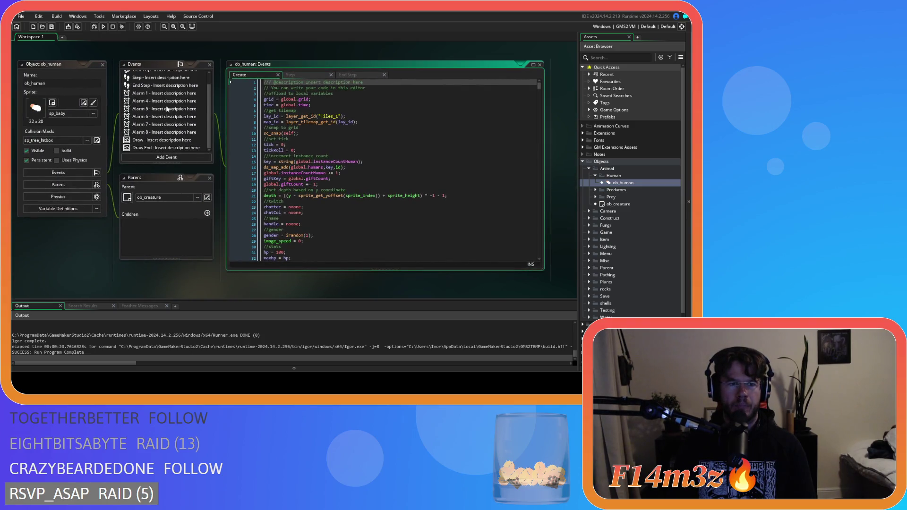
{"action": "left_click", "coordinate": [145, 148]}
{"action": "scroll", "coordinate": [391, 155], "scroll_direction": "down", "scroll_amount": 5}
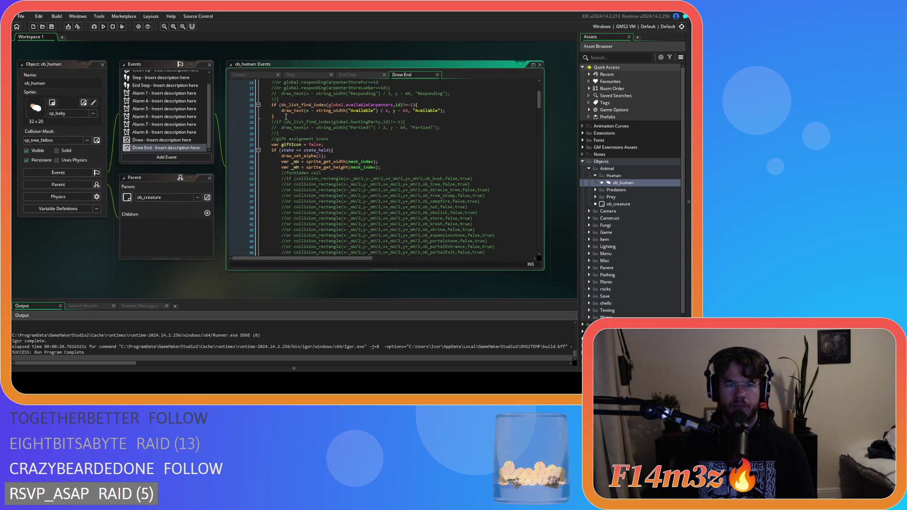
{"action": "left_click_drag", "start_coordinate": [285, 117], "coordinate": [267, 104]}
{"action": "key", "text": "ctrl+k"}
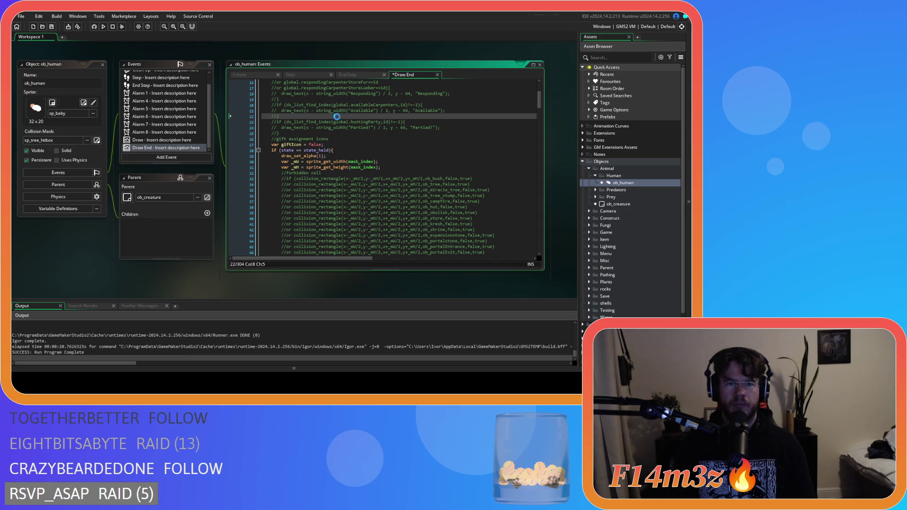
{"action": "key", "text": "ctrl+s"}
Step: Dismiss the search popup and collapse all the workspace windows
{"action": "scroll", "coordinate": [117, 275], "scroll_direction": "left", "scroll_amount": 1}
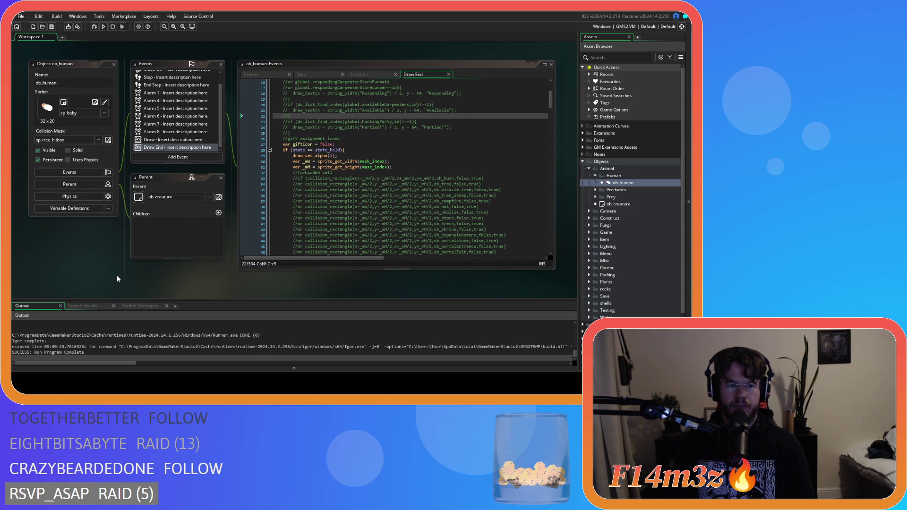
{"action": "key", "text": "ctrl+t"}
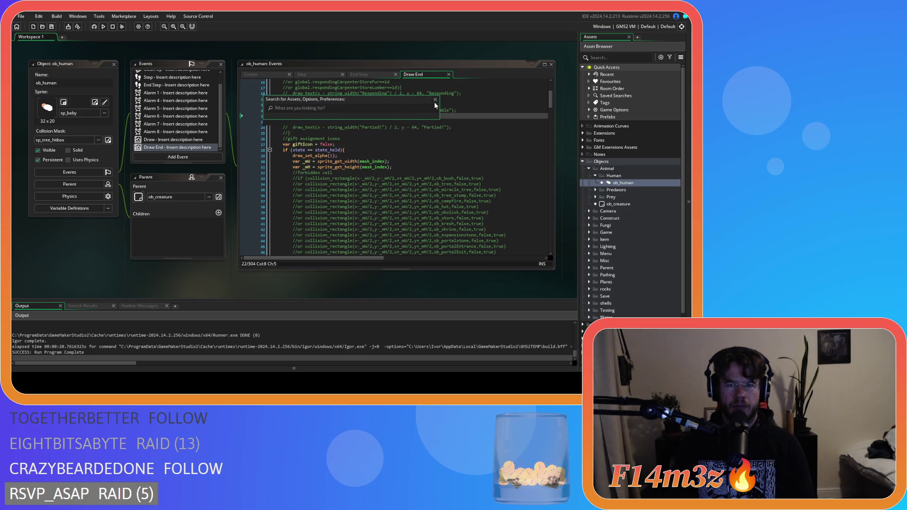
{"action": "left_click", "coordinate": [435, 99]}
{"action": "right_click", "coordinate": [91, 246]}
{"action": "left_click", "coordinate": [144, 274]}
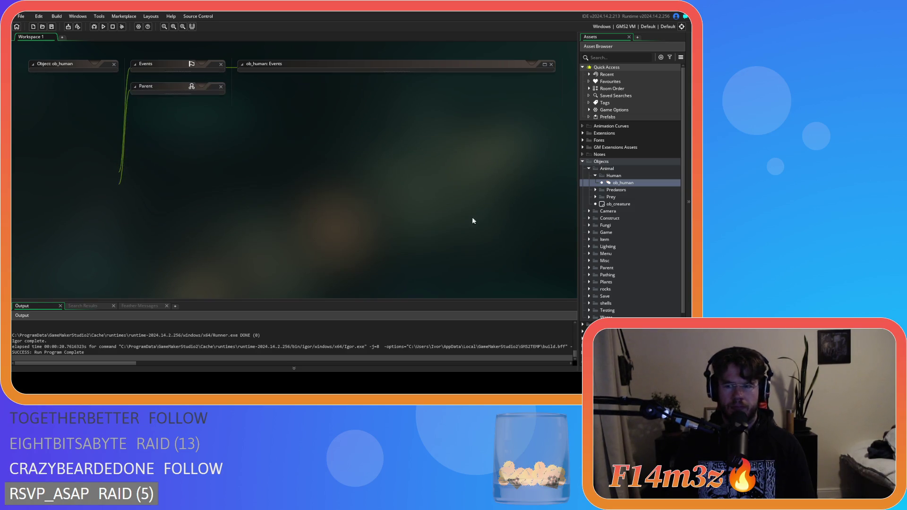
Step: Open ob_gui and comment out Draw GUI debug text lines 125–132
{"action": "left_click", "coordinate": [589, 169]}
{"action": "left_click", "coordinate": [589, 197]}
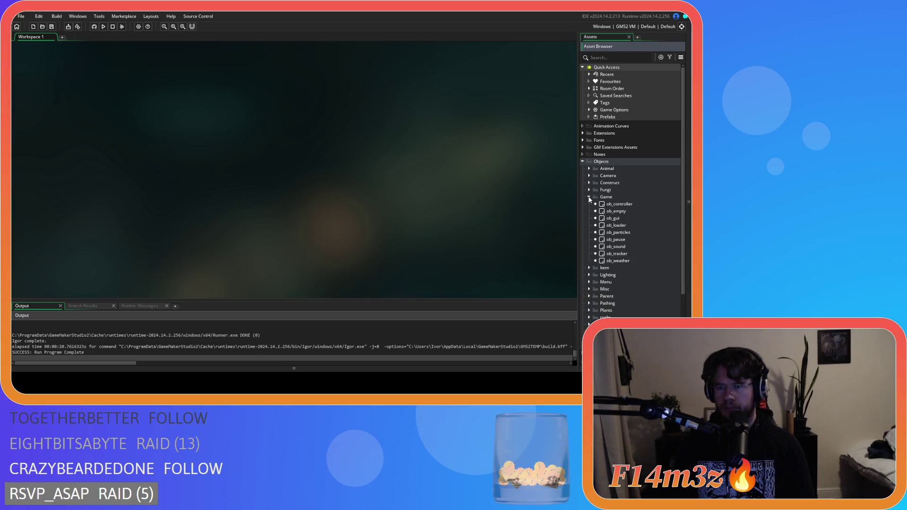
{"action": "double_click", "coordinate": [613, 218]}
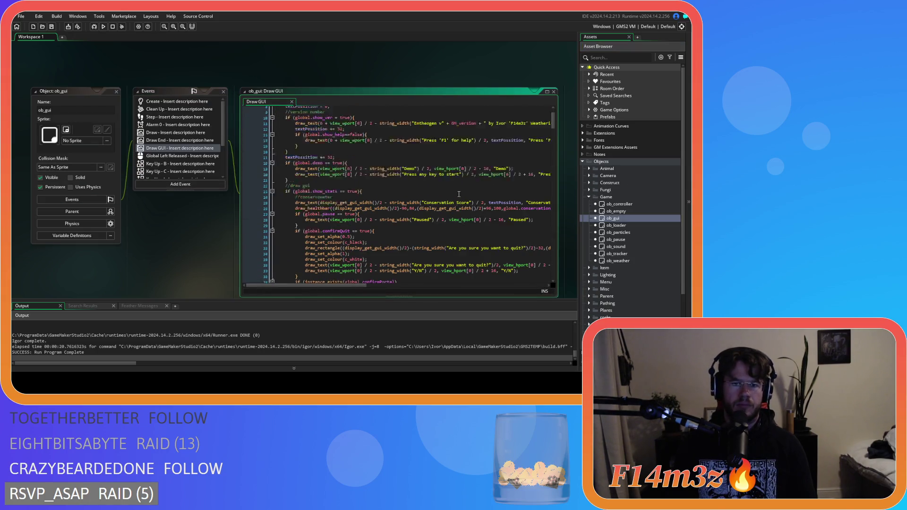
{"action": "mouse_move", "coordinate": [553, 124]}
{"action": "left_mouse_down"}
{"action": "mouse_move", "coordinate": [555, 183]}
{"action": "mouse_move", "coordinate": [520, 212]}
{"action": "mouse_move", "coordinate": [263, 205]}
{"action": "mouse_move", "coordinate": [251, 168]}
{"action": "left_mouse_up"}
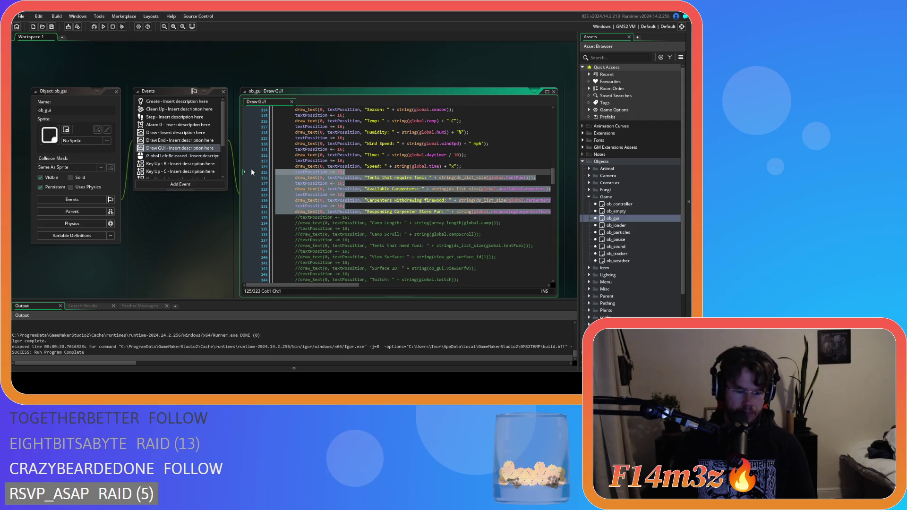
{"action": "key", "text": "ctrl+k"}
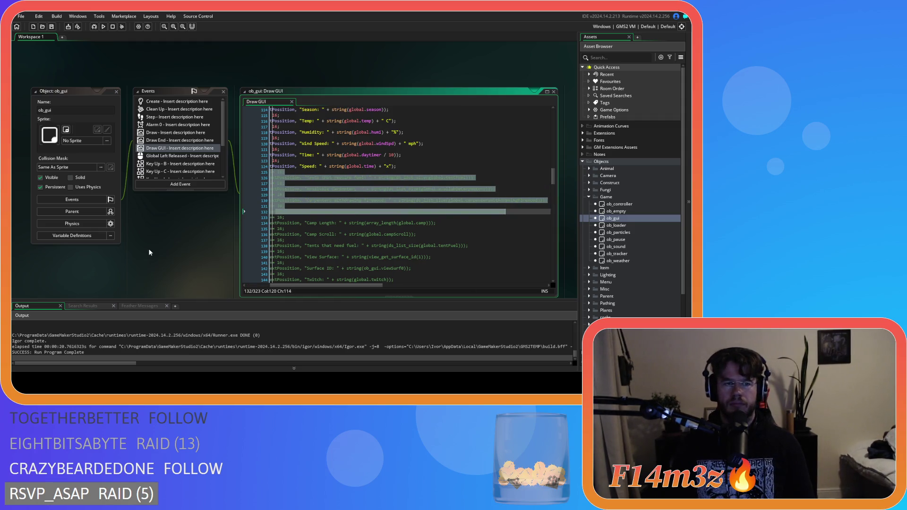
Step: Close all editor windows and collapse the Game and Objects folders
{"action": "right_click", "coordinate": [151, 249]}
{"action": "left_click", "coordinate": [195, 280]}
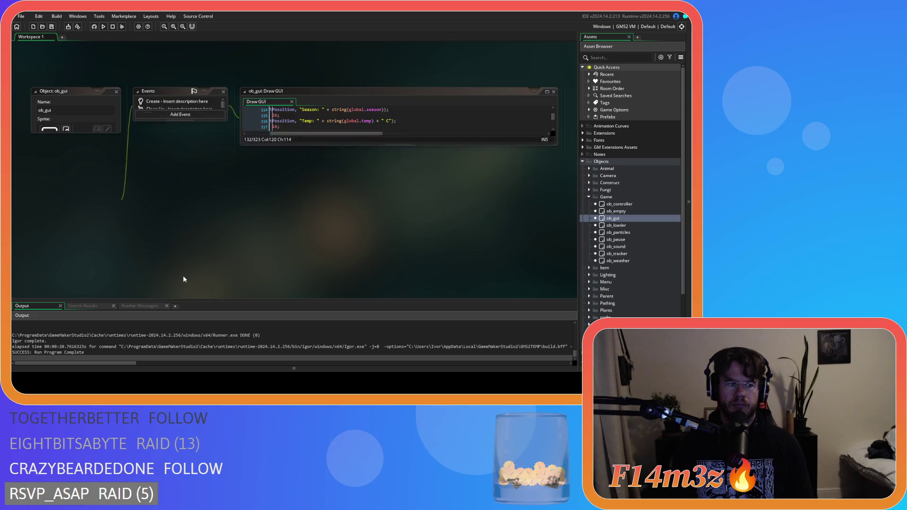
{"action": "left_click", "coordinate": [589, 197]}
{"action": "left_click", "coordinate": [585, 162]}
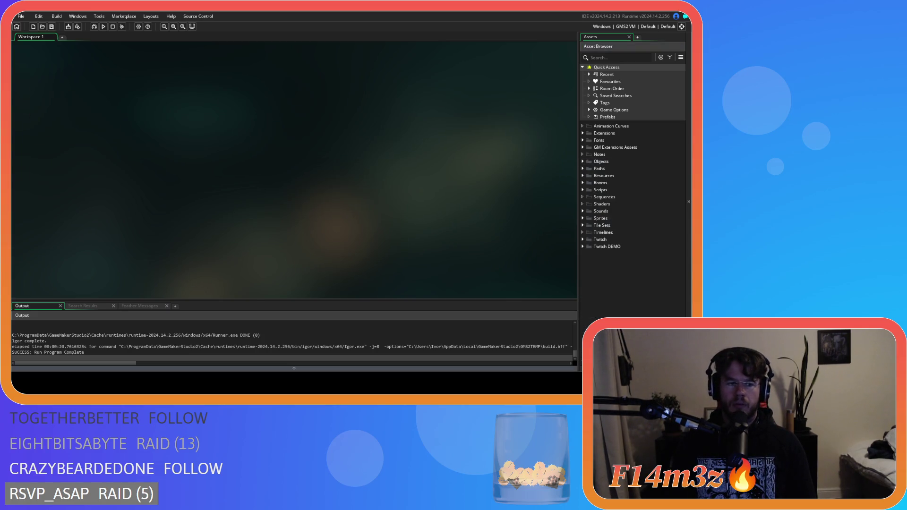